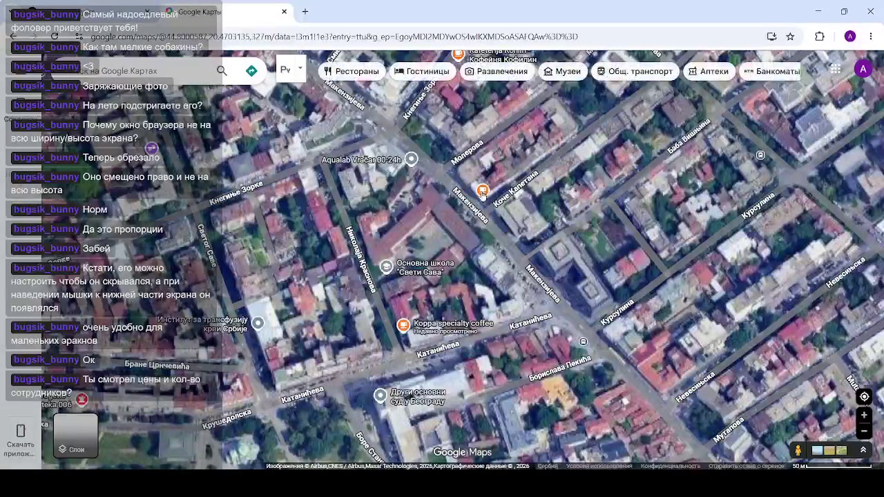
mouse_move(486, 199)
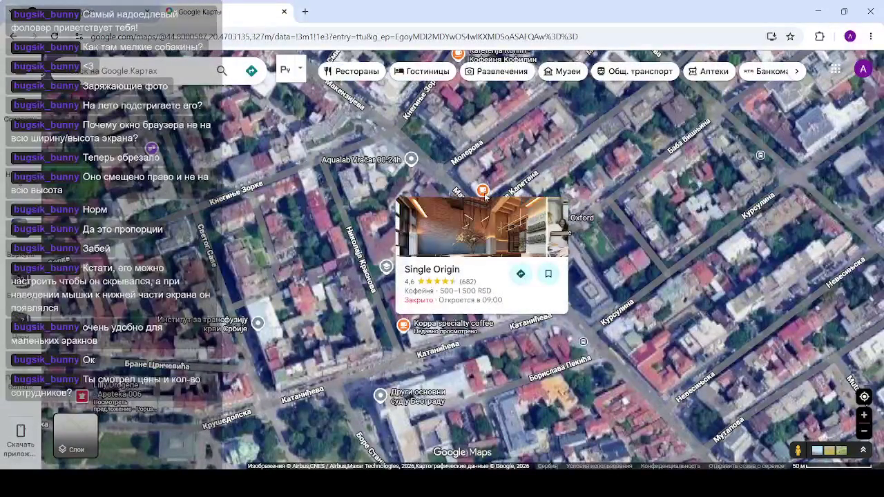
scroll(511, 269, "up", 2)
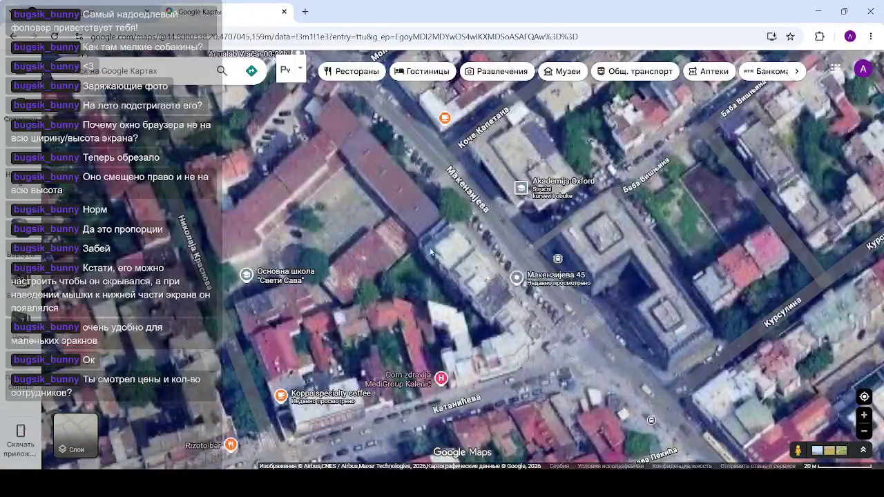
scroll(449, 229, "up", 2)
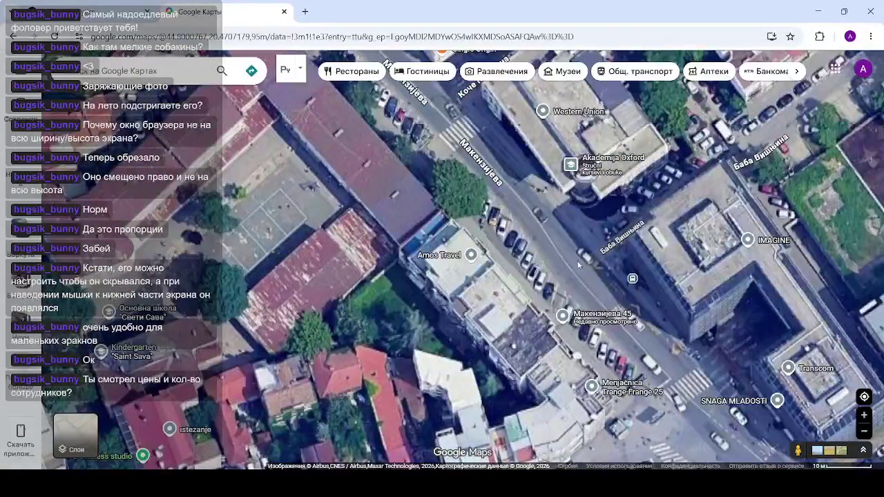
scroll(517, 238, "up", 3)
scroll(462, 230, "up", 1)
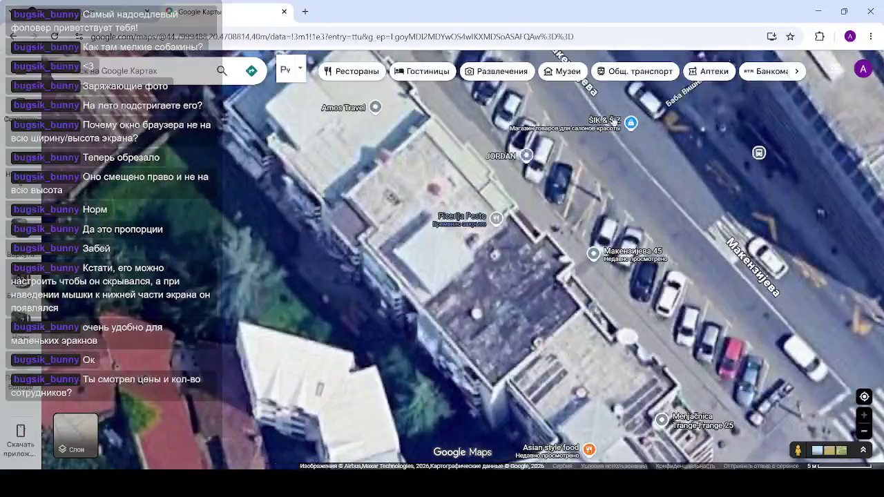
left_click(224, 70)
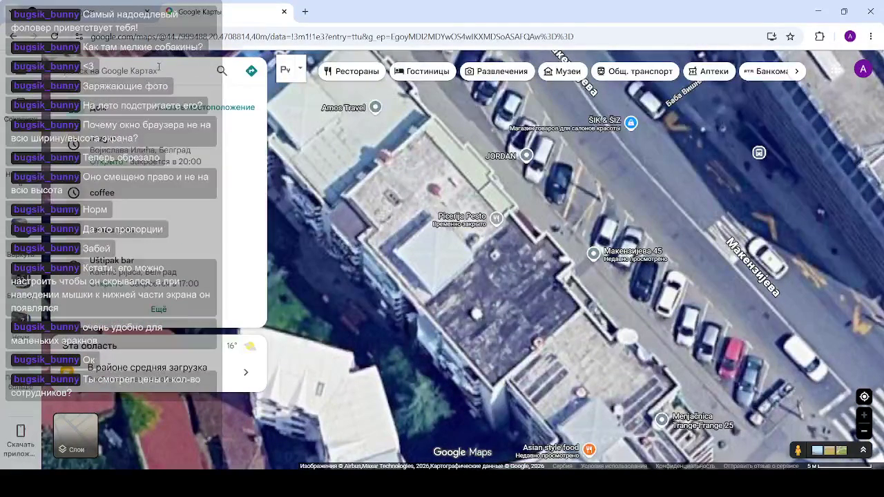
type("tri")
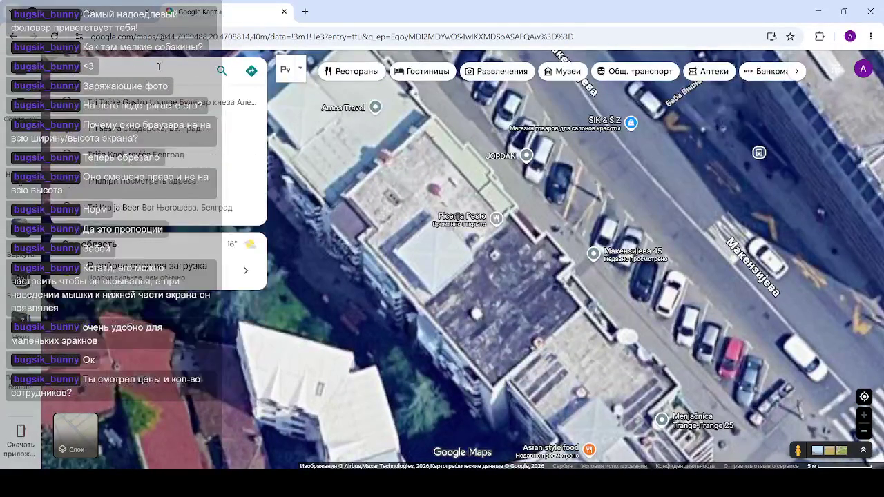
type(" to")
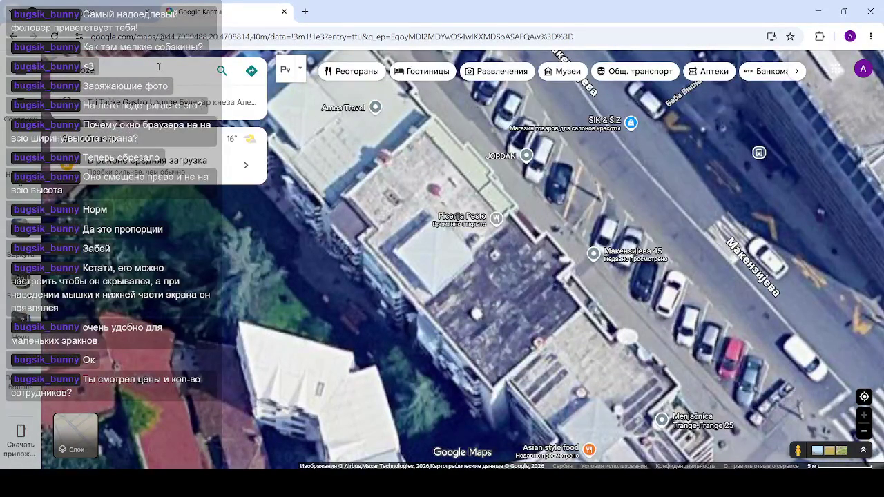
key("BackSpace")
key("BackSpace")
key("BackSpace")
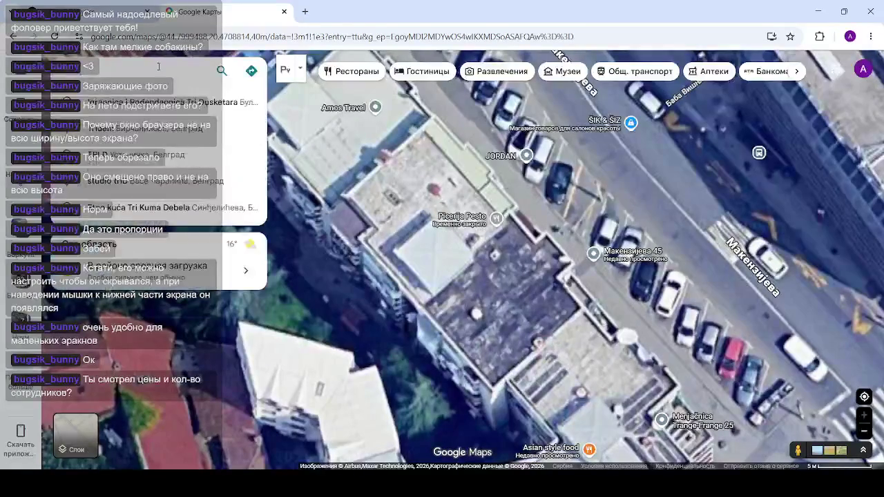
type("doz")
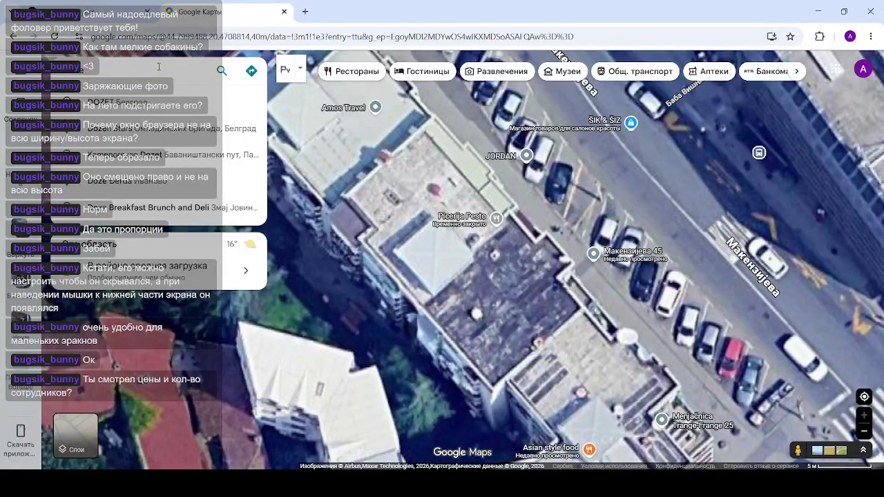
key("BackSpace")
key("BackSpace")
key("BackSpace")
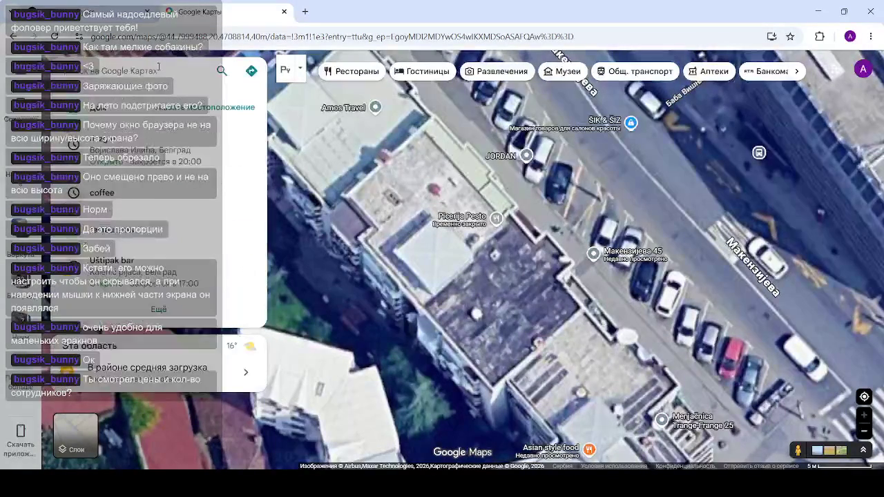
left_click(422, 217)
scroll(418, 204, "down", 3)
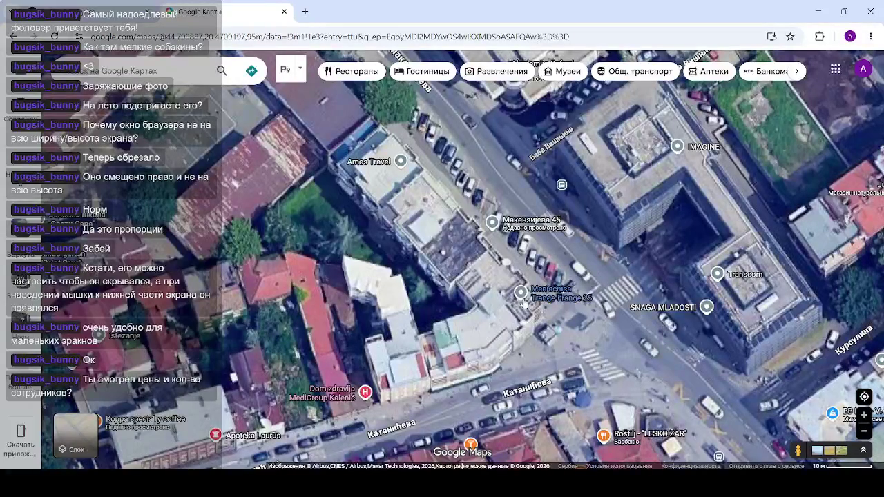
Preview nearby place markers, then drop into Street View on Maršala Tolbuhina street by the block
mouse_move(524, 302)
mouse_move(559, 221)
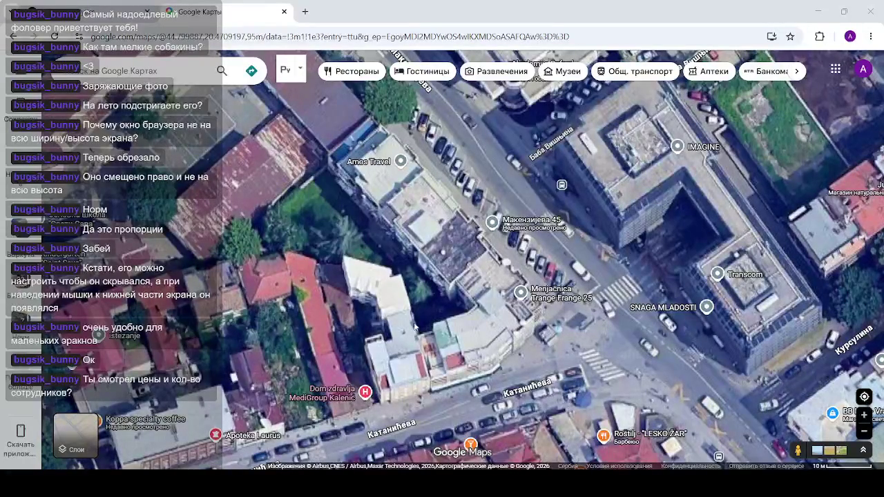
mouse_move(797, 450)
left_mouse_down()
mouse_move(428, 144)
mouse_move(494, 141)
left_mouse_up()
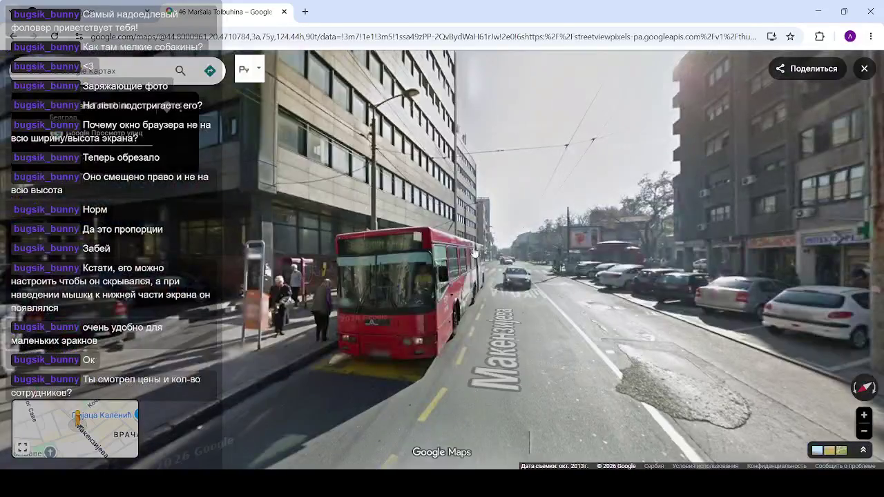
Move along the street in Street View and zoom in on the Сунчица storefront
left_click(475, 254)
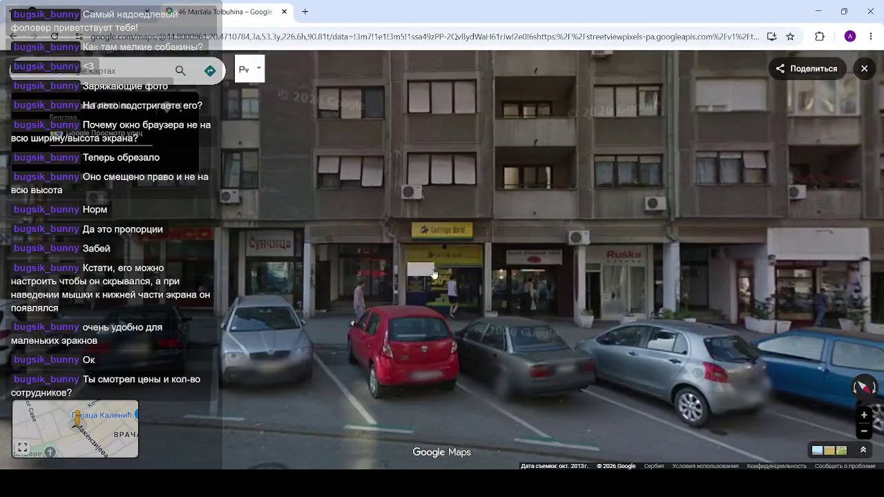
left_click(416, 279)
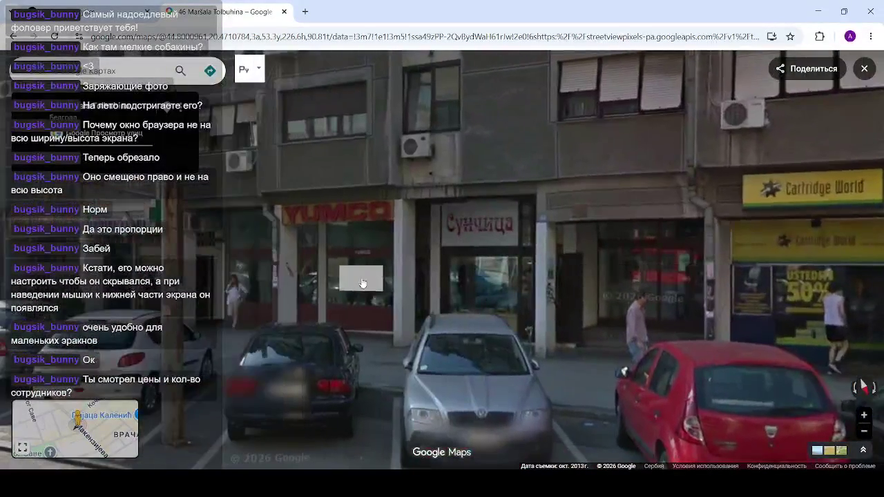
left_click(355, 276)
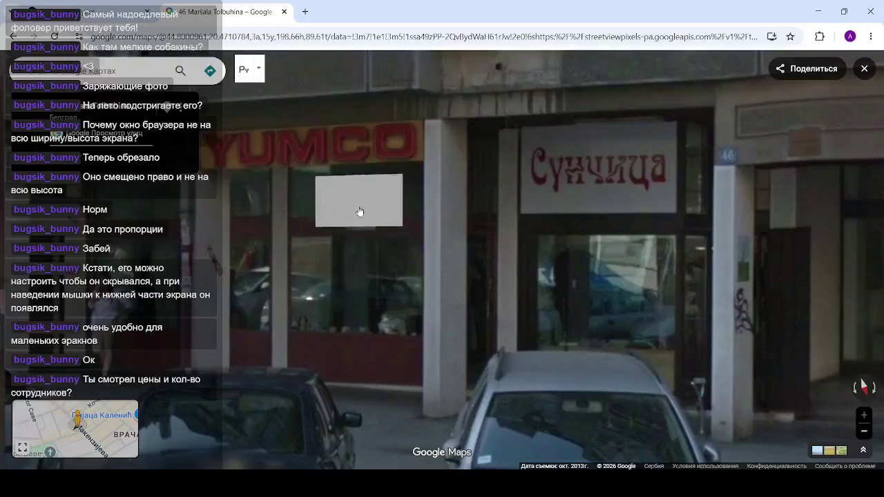
scroll(268, 235, "up", 3)
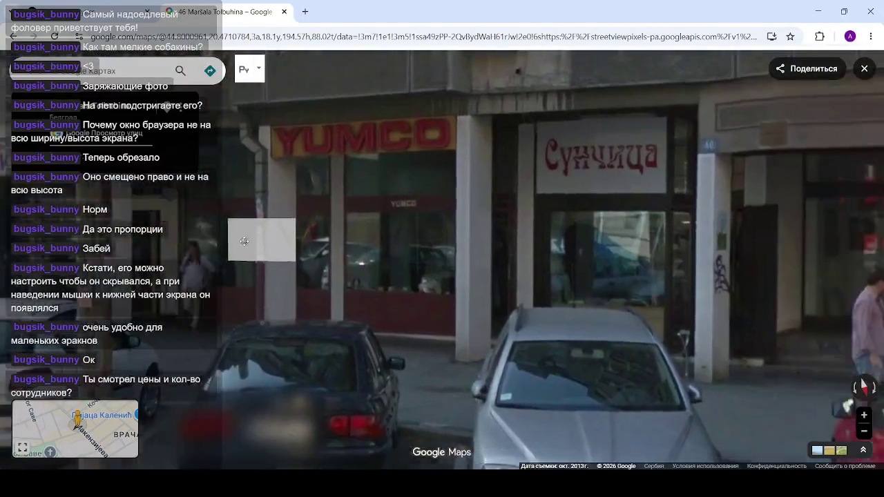
Turn toward the Cartridge World shop and Butik Ženskog Veša, tilting up to its sign
left_click_drag(773, 242, 549, 241)
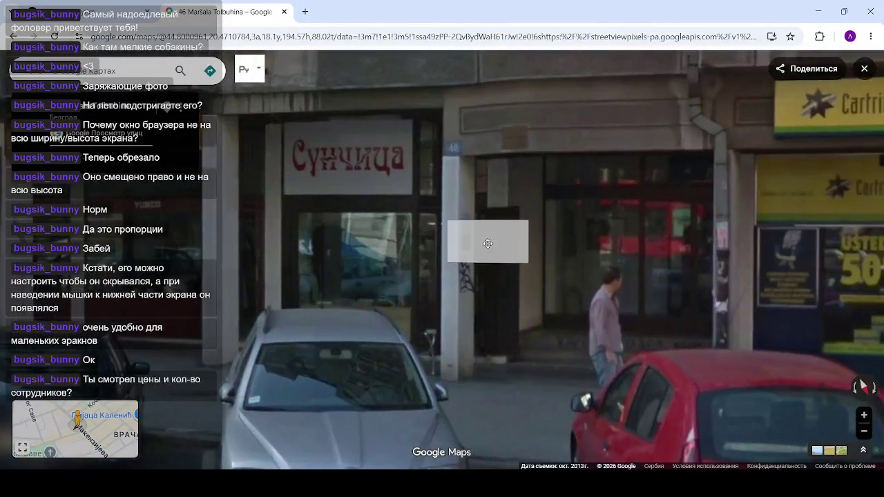
left_click_drag(473, 239, 285, 247)
mouse_move(692, 250)
left_mouse_down()
mouse_move(445, 252)
mouse_move(441, 228)
mouse_move(386, 207)
left_mouse_up()
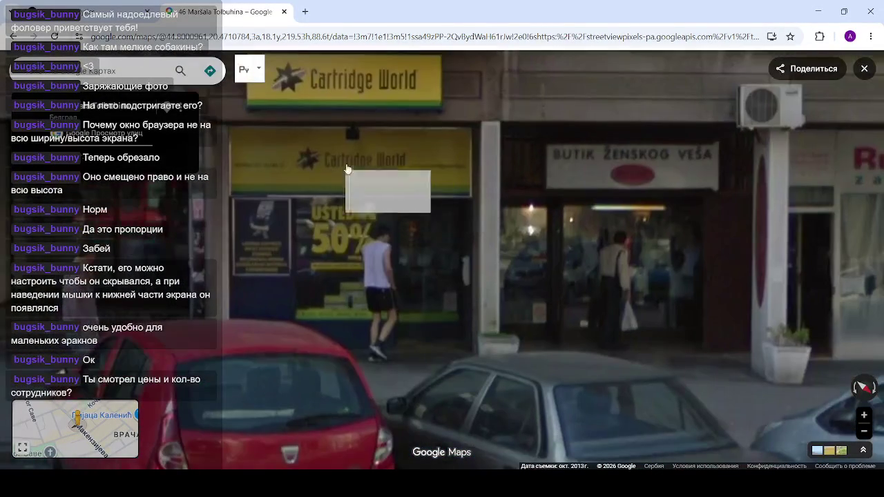
scroll(357, 252, "down", 3)
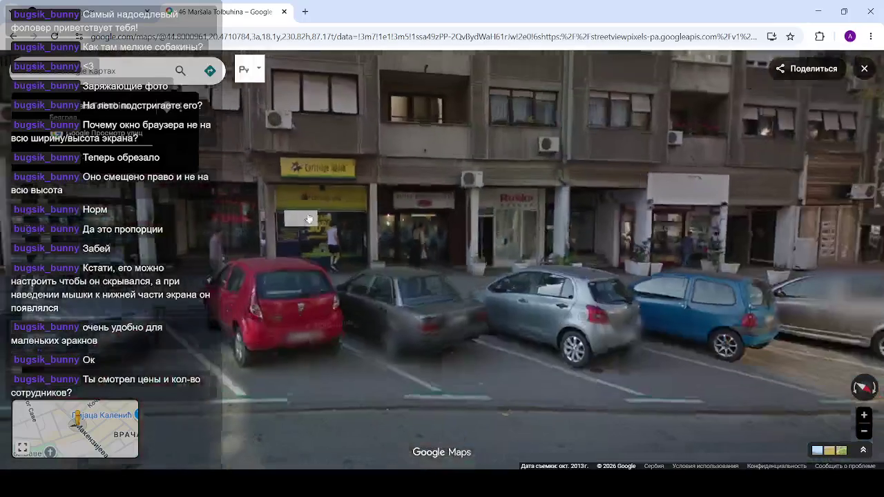
scroll(357, 252, "up", 3)
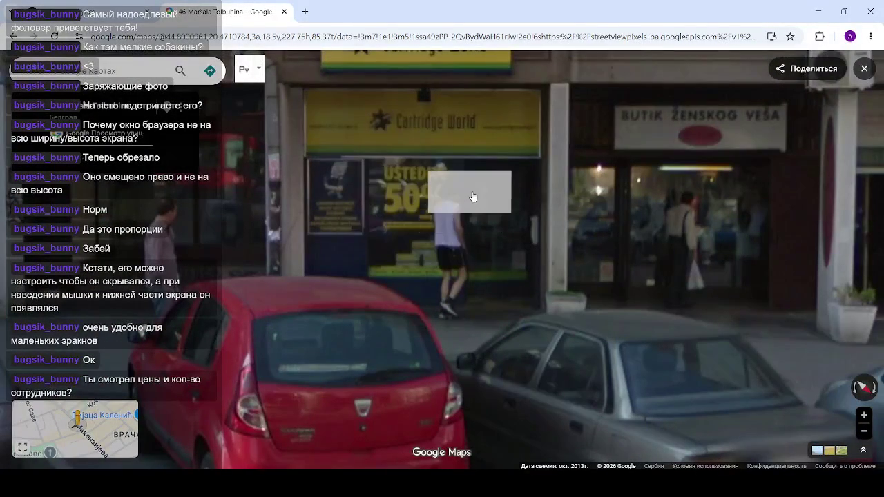
mouse_move(475, 184)
left_mouse_down()
mouse_move(422, 248)
mouse_move(511, 371)
left_mouse_up()
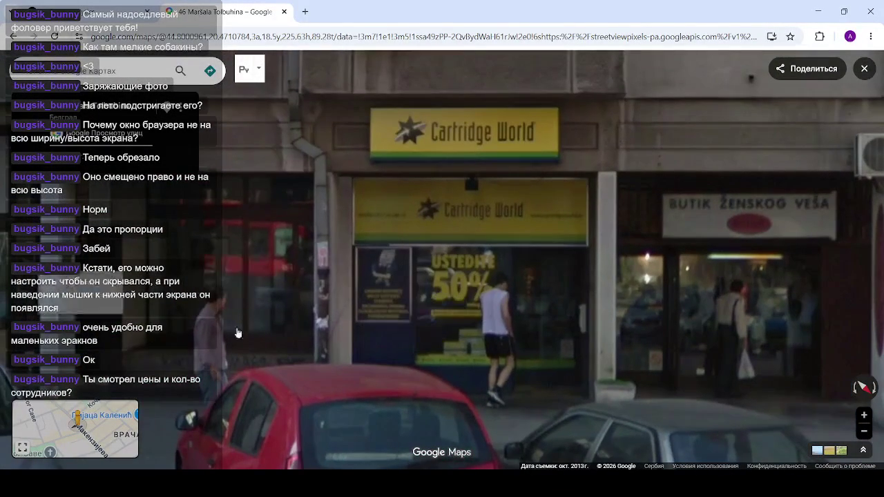
scroll(511, 370, "down", 5)
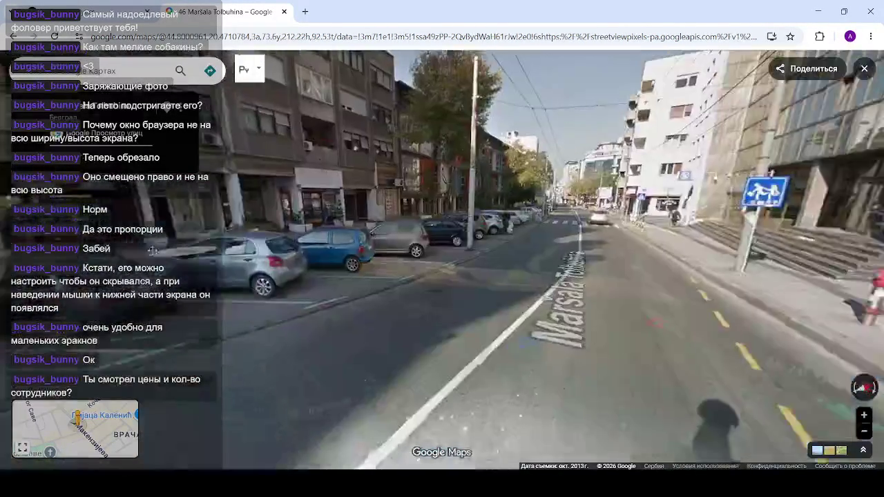
Zoom in on the Cartridge World shopfront, then step back to show the whole building row
mouse_move(152, 251)
left_mouse_down()
mouse_move(313, 251)
mouse_move(477, 198)
left_mouse_up()
scroll(477, 197, "up", 5)
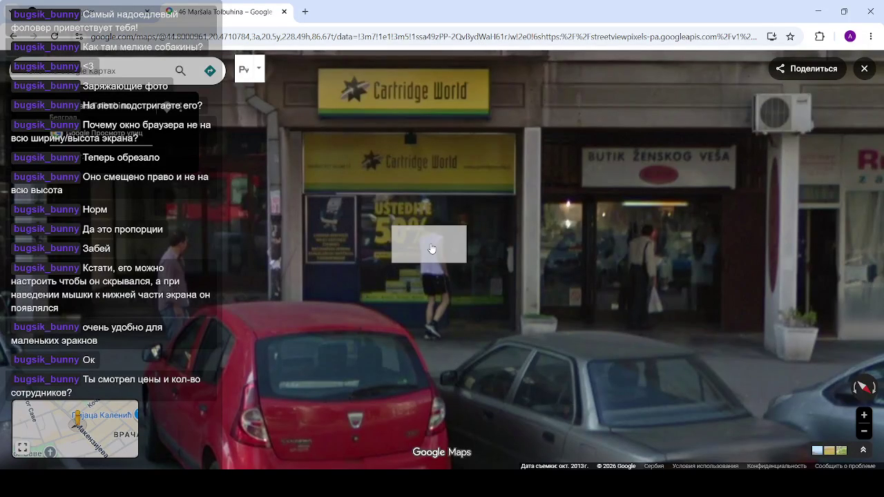
left_click(431, 248)
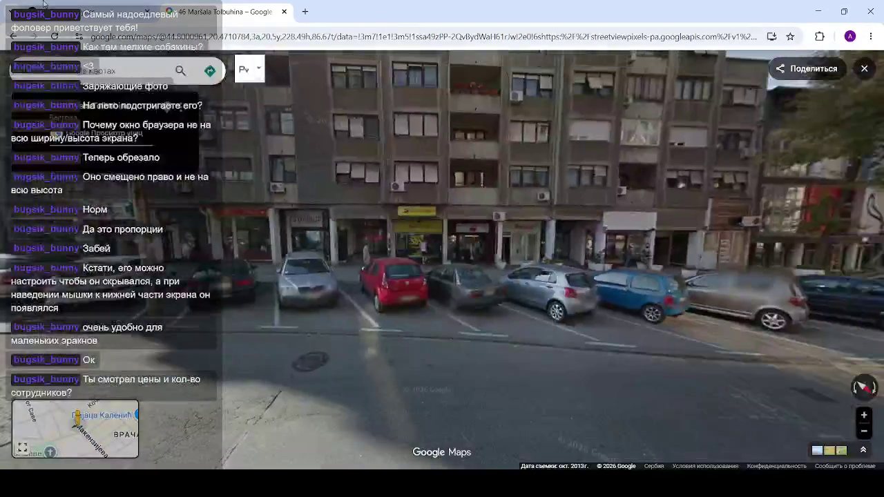
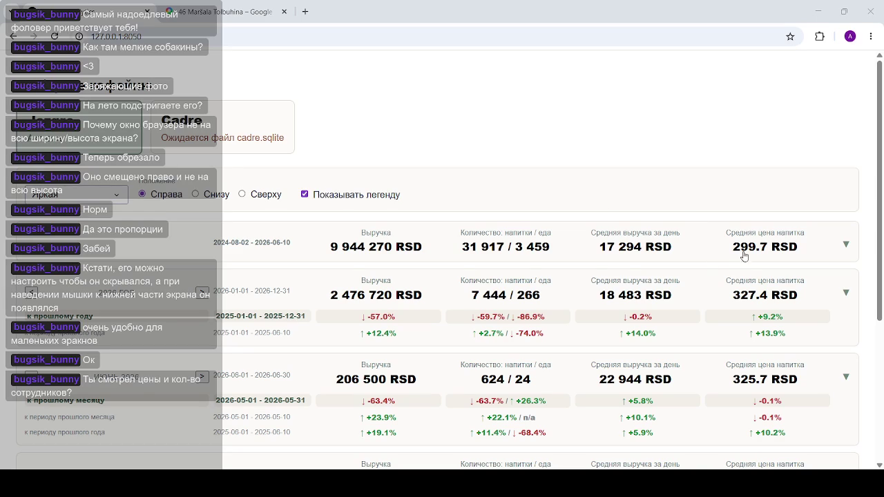
Rerun the 'pmf zagreb posao' Google search in a new tab and open the PMF Natječaji page
left_click(552, 14)
scroll(552, 378, "down", 3)
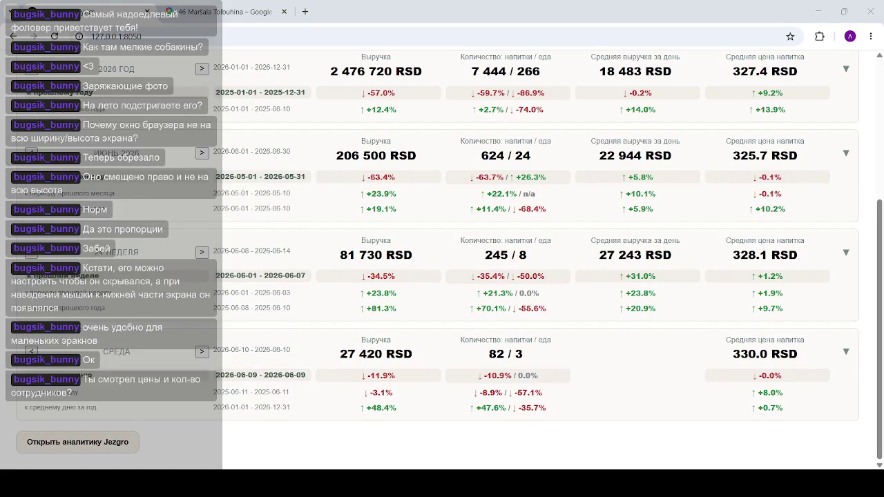
left_click(306, 11)
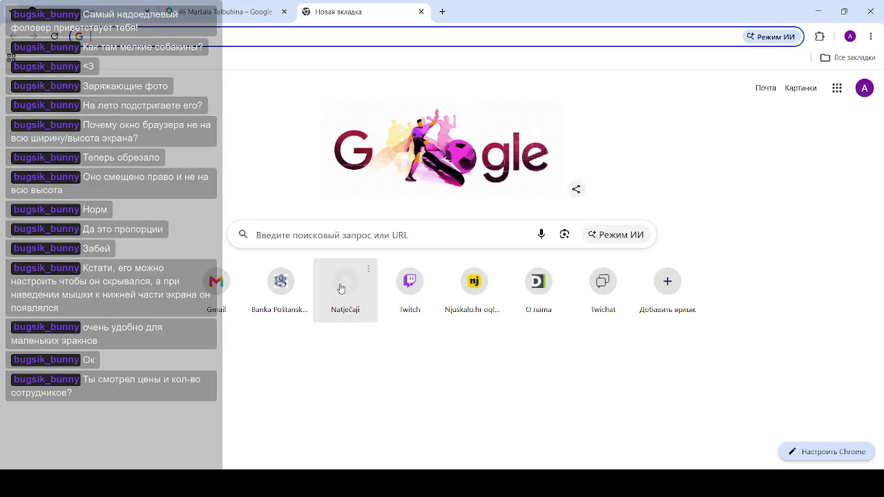
left_click(325, 229)
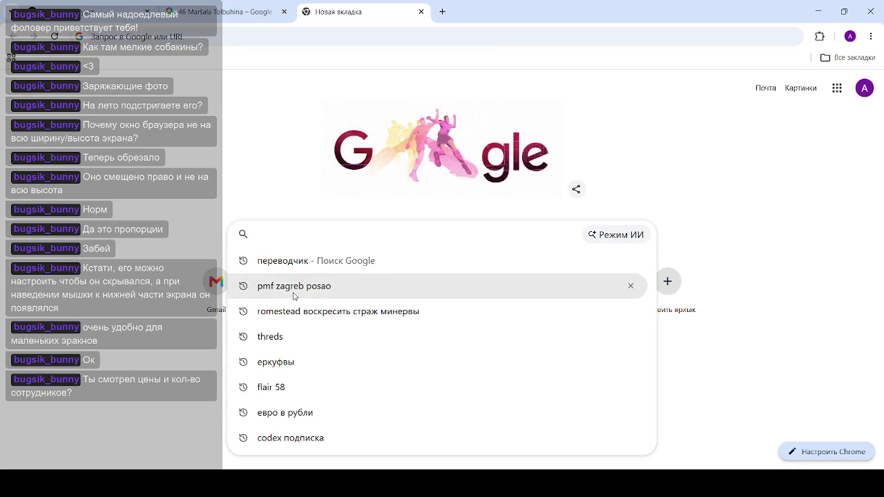
left_click(293, 295)
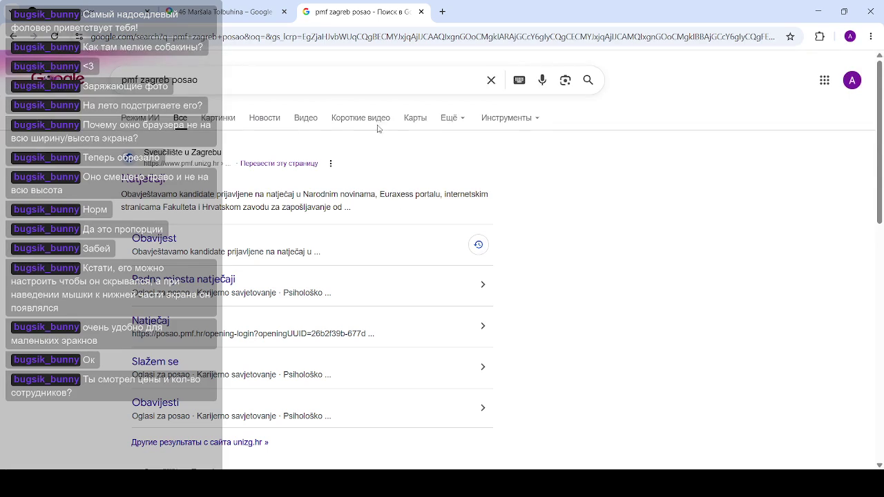
left_click(153, 182)
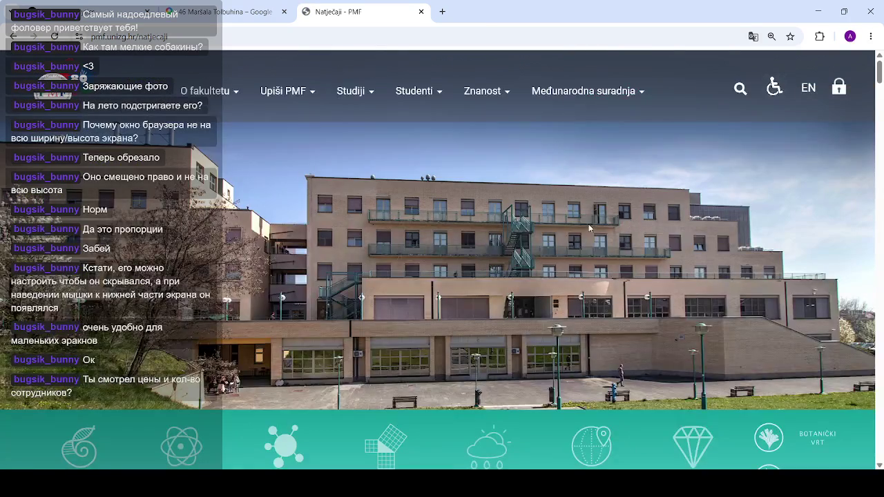
Find 'seiz' in the Natječaji page text, which gives 4 matches
key("ctrl+f")
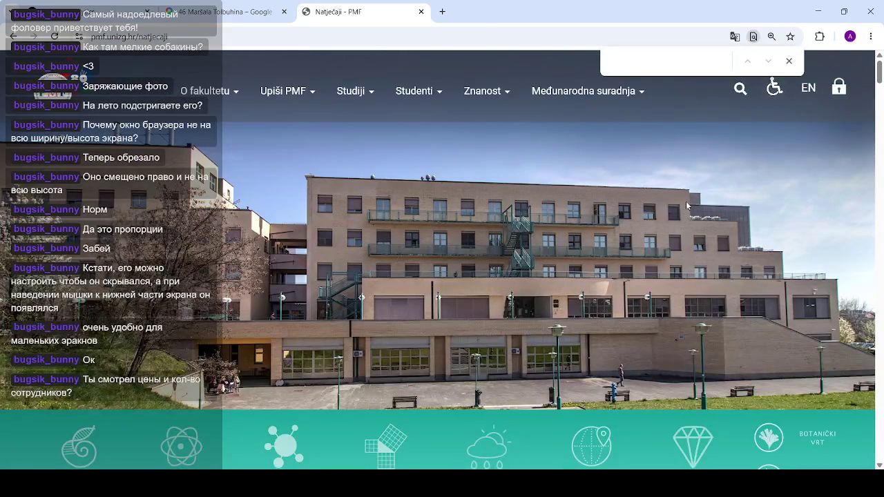
type("seiz")
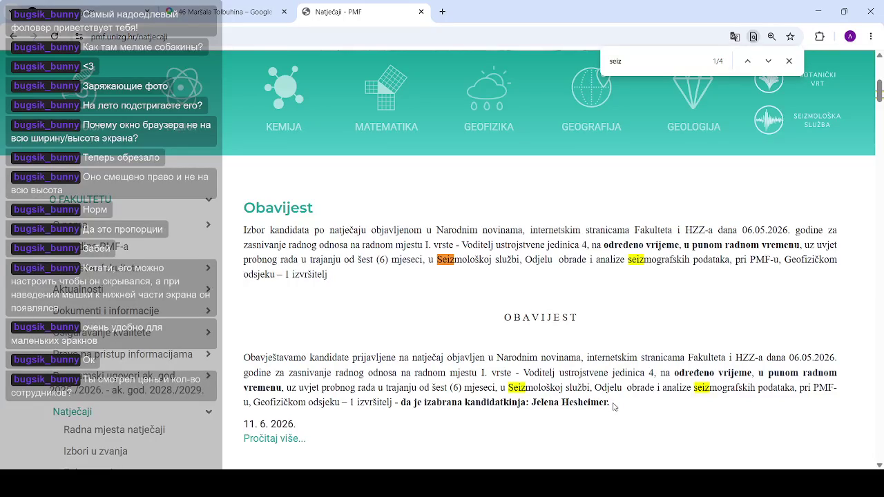
Highlight the seismology notice's fixed-term, full-time employment and six-month probation wording
mouse_move(607, 401)
left_mouse_down()
mouse_move(562, 387)
mouse_move(546, 401)
mouse_move(597, 399)
left_mouse_up()
scroll(399, 353, "down", 1)
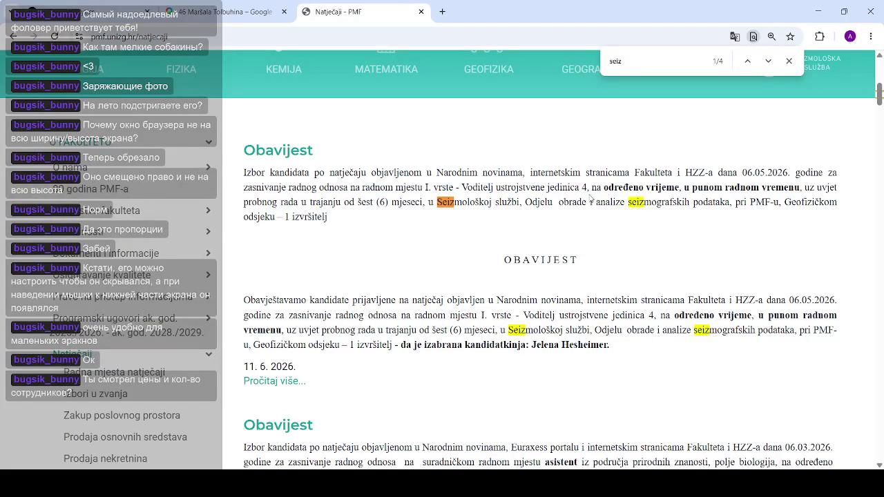
left_click_drag(581, 187, 798, 185)
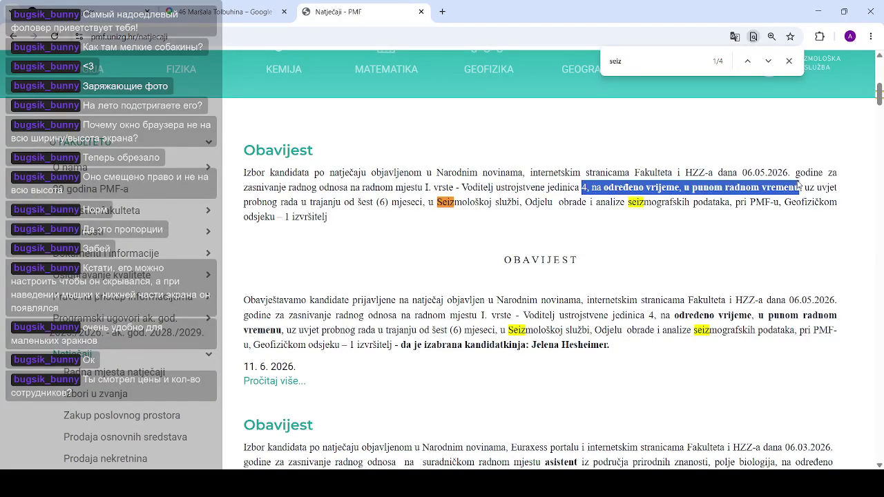
left_click(605, 187)
left_click_drag(595, 187, 680, 187)
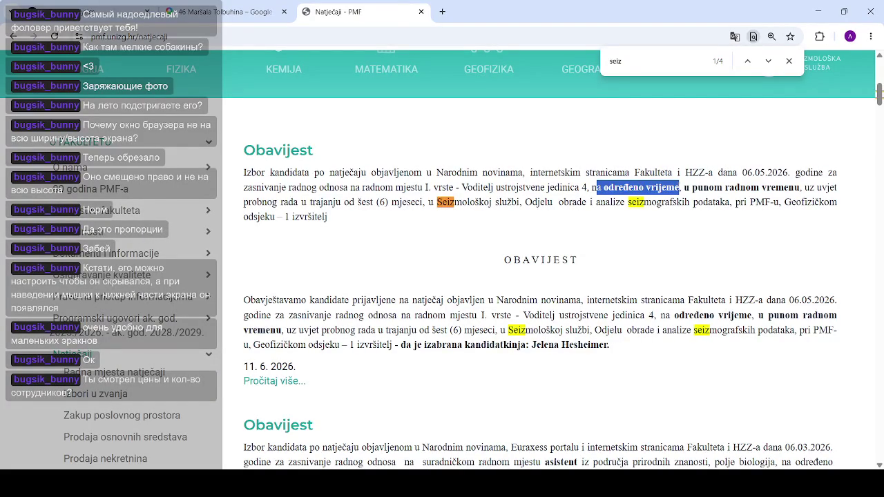
left_click_drag(281, 202, 508, 203)
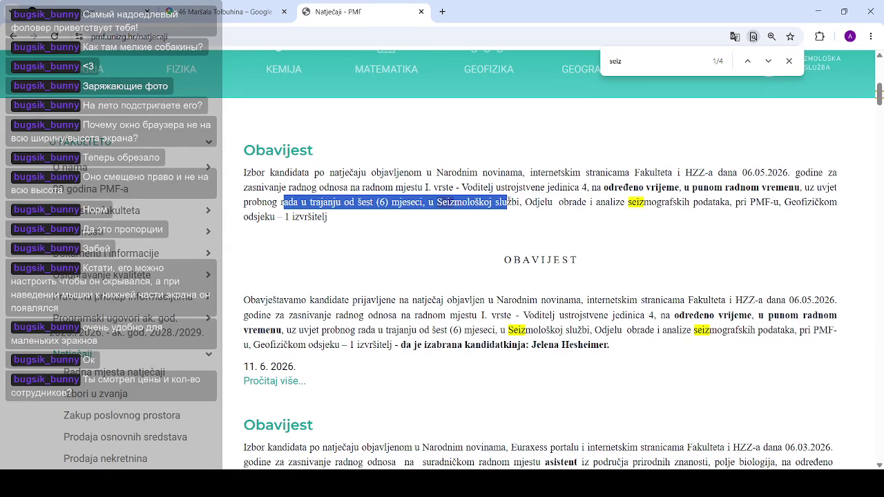
Advance to the third 'seiz' match and highlight the chosen candidate and 06.05.2026 date
left_click(623, 182)
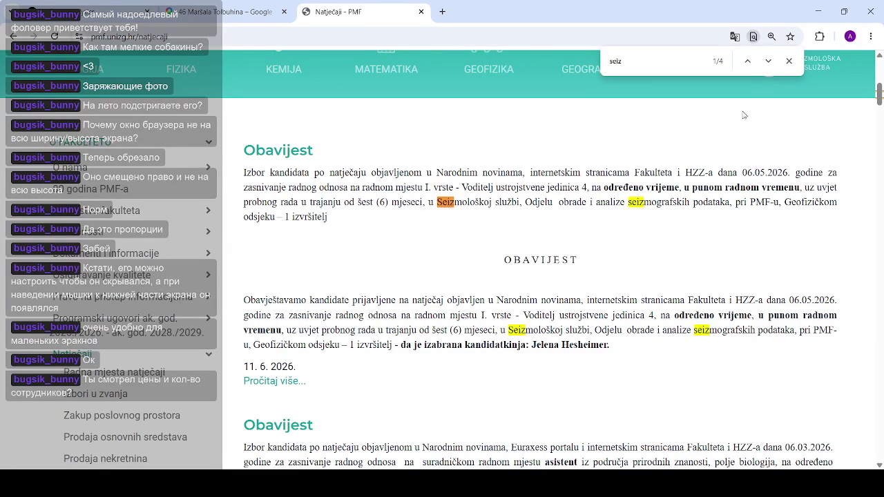
left_click(768, 61)
left_click(768, 61)
left_click(768, 61)
left_click(768, 61)
left_click(767, 61)
left_click(768, 61)
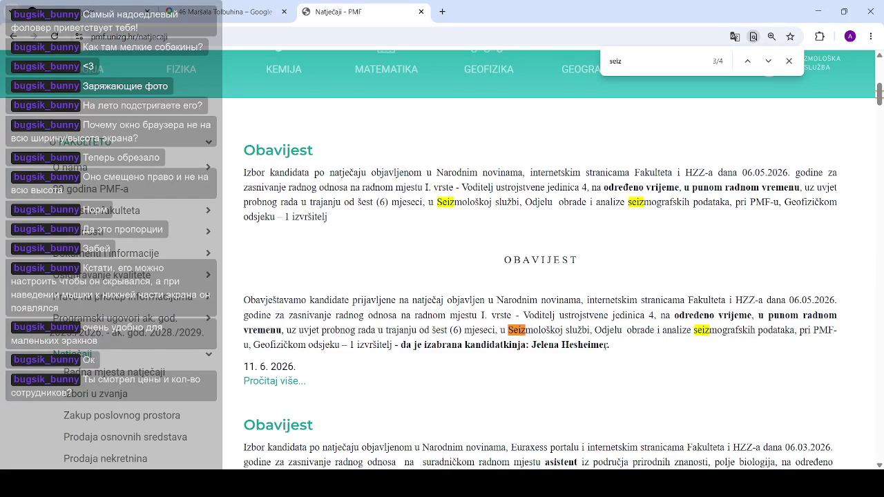
left_click_drag(610, 349, 474, 345)
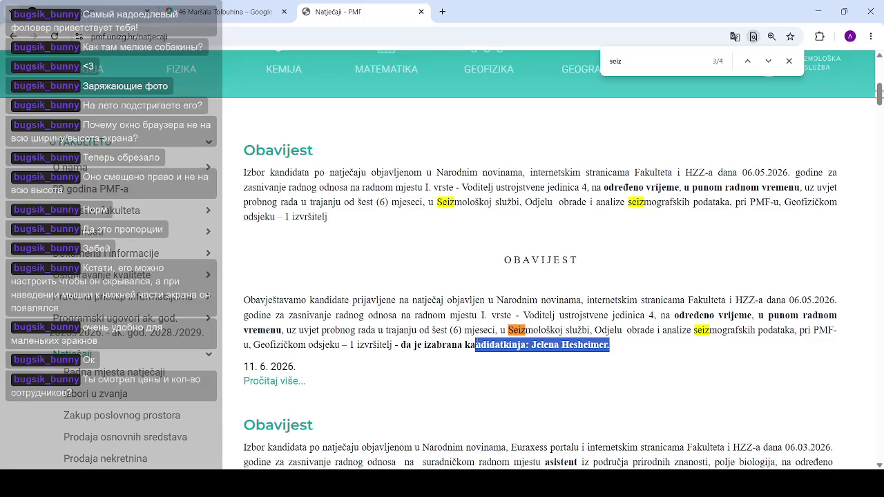
left_click(672, 316)
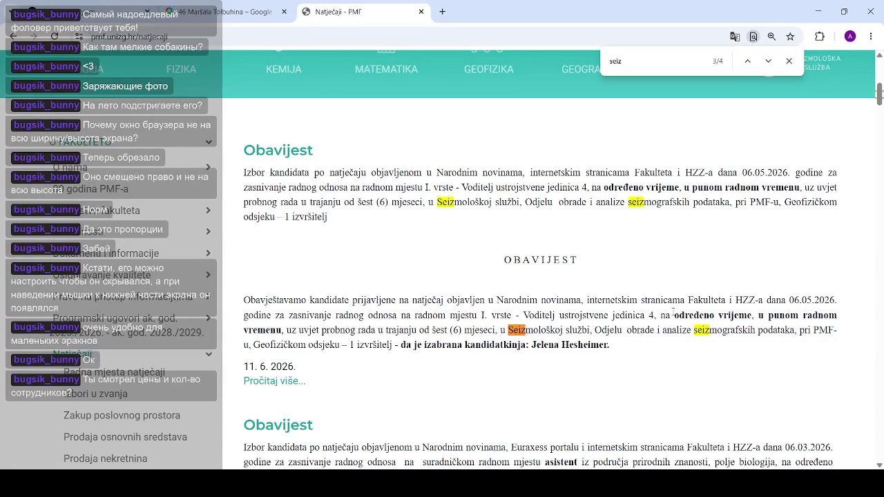
left_click_drag(786, 301, 806, 300)
Close the find bar and scroll down the Natječaji page to the 6.2.2026 notice
scroll(499, 299, "down", 3)
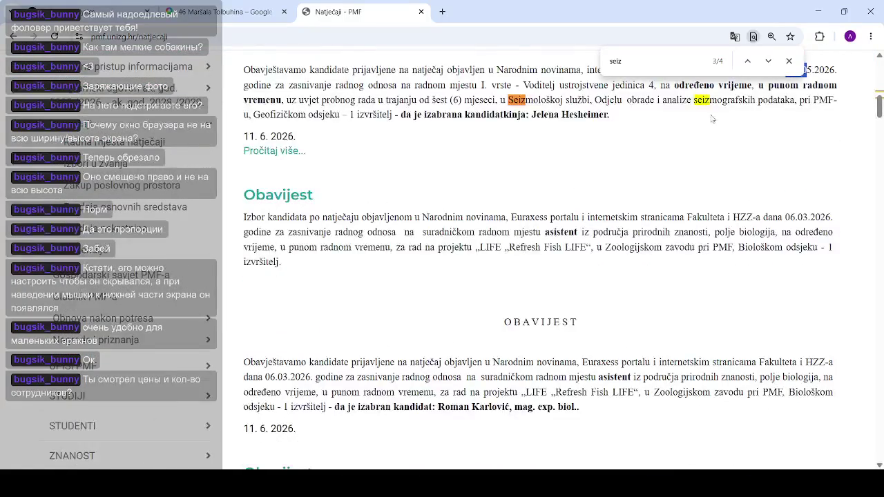
left_click(789, 60)
scroll(658, 241, "down", 3)
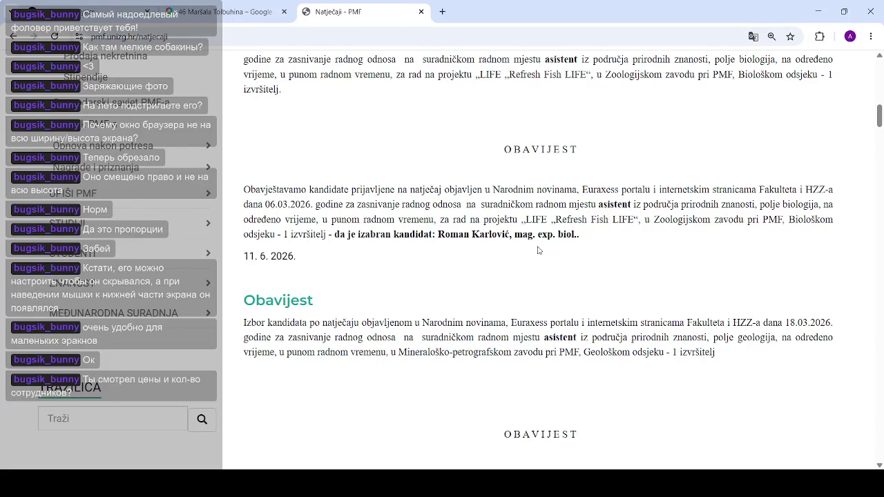
scroll(538, 250, "down", 2)
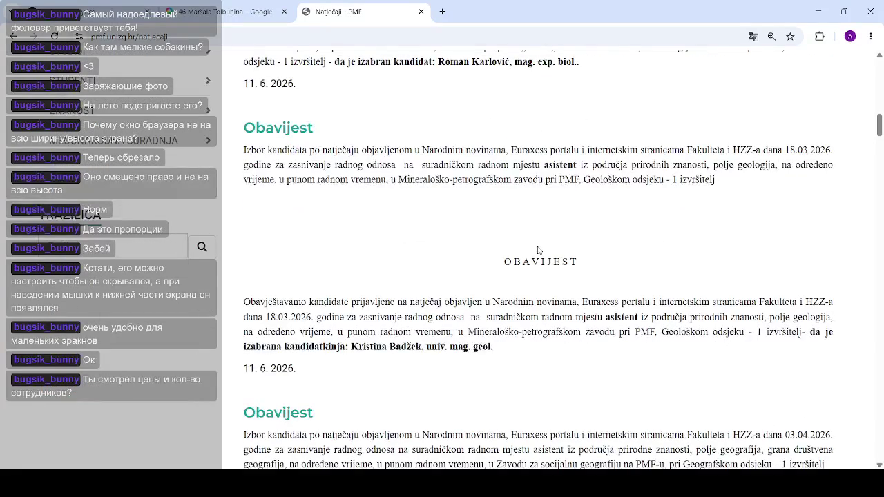
scroll(538, 250, "down", 4)
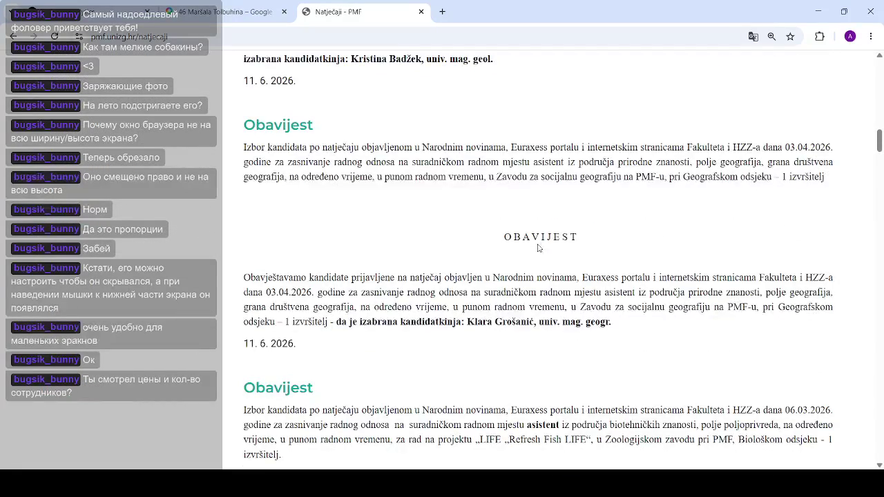
scroll(539, 248, "down", 3)
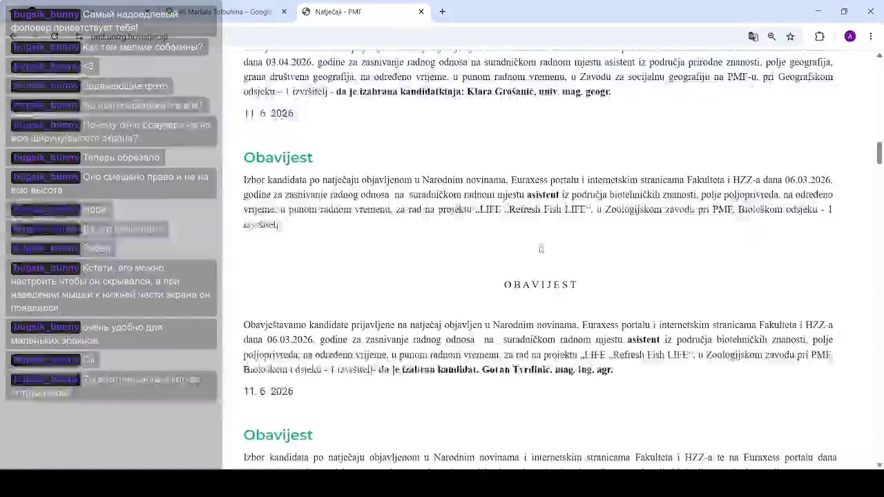
scroll(541, 249, "down", 7)
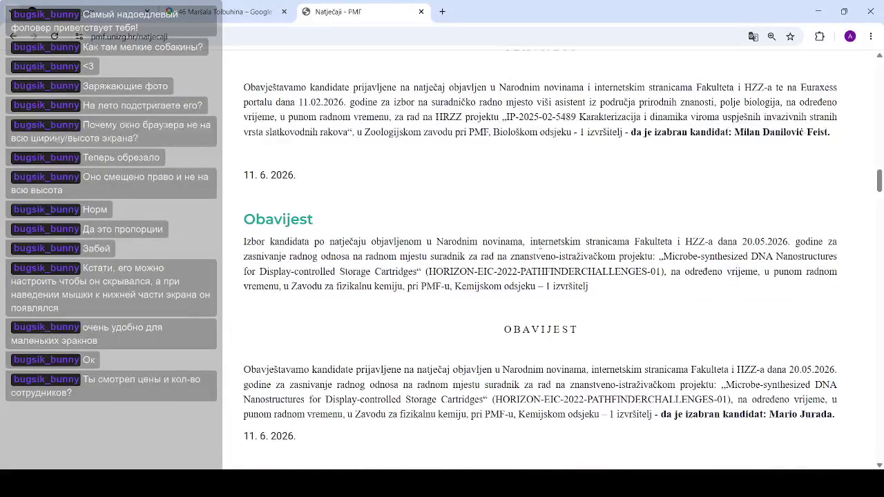
scroll(540, 254, "down", 2)
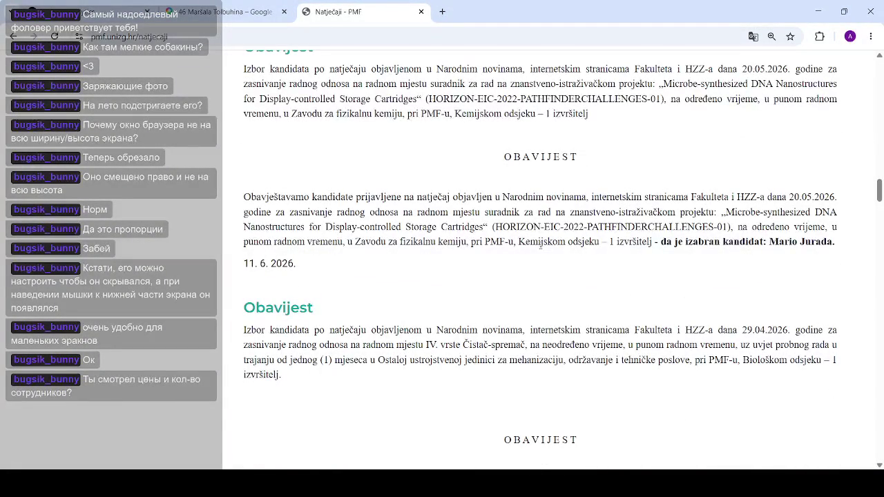
scroll(540, 249, "down", 3)
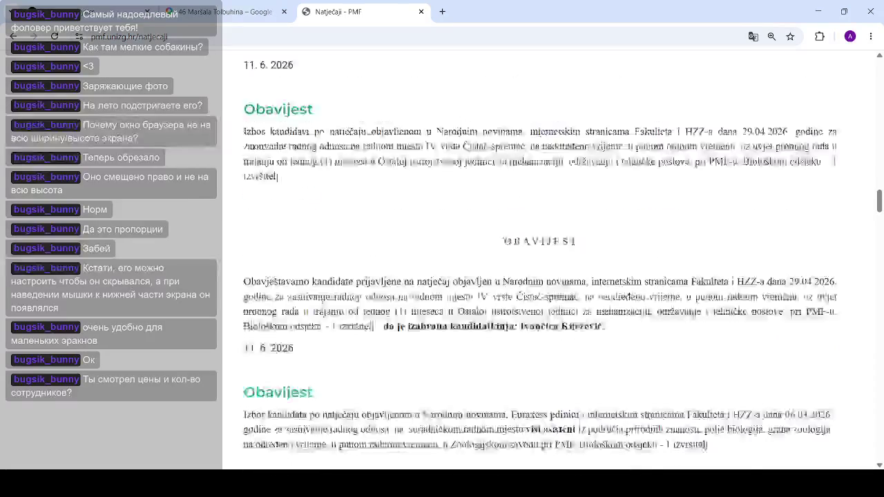
scroll(541, 245, "down", 3)
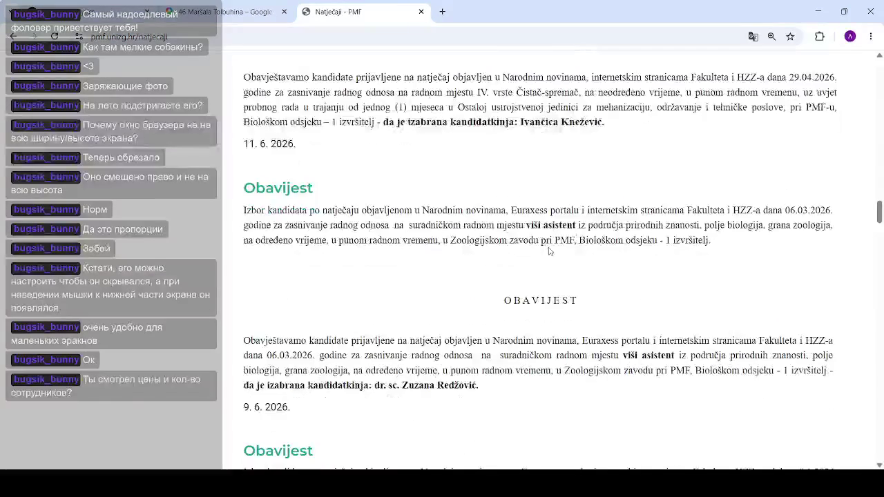
scroll(552, 245, "down", 1)
scroll(553, 241, "down", 2)
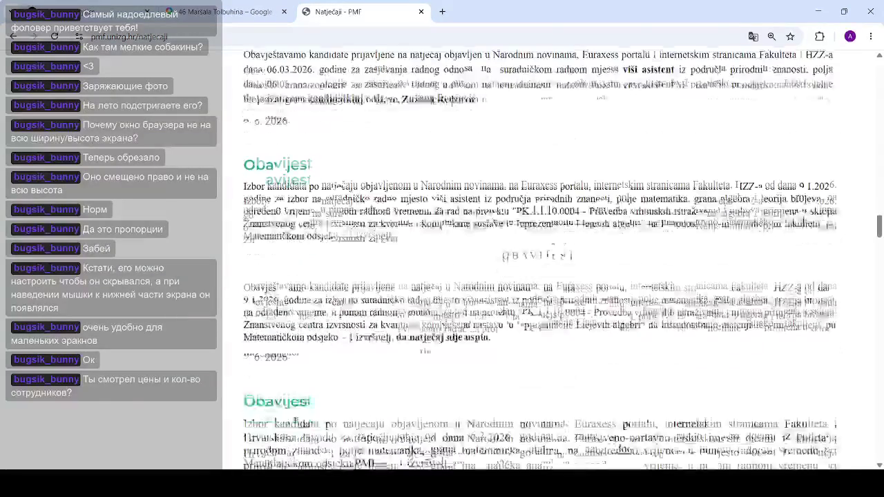
scroll(553, 242, "up", 2)
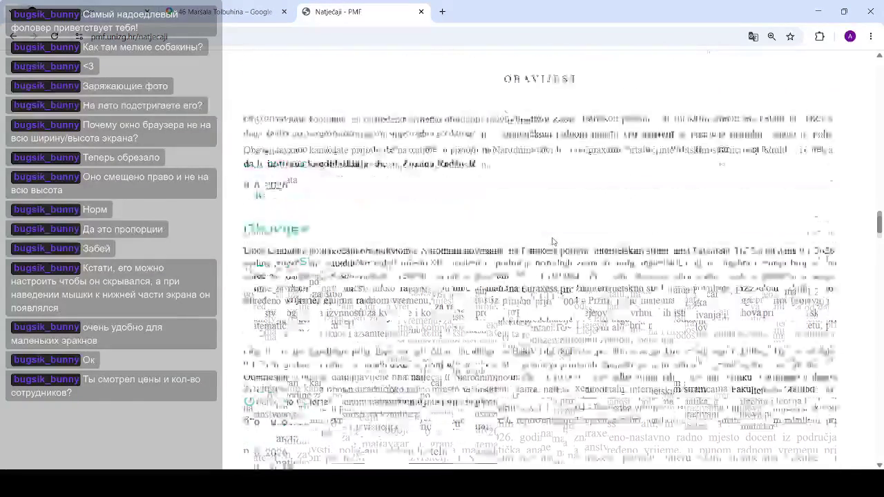
scroll(552, 243, "down", 6)
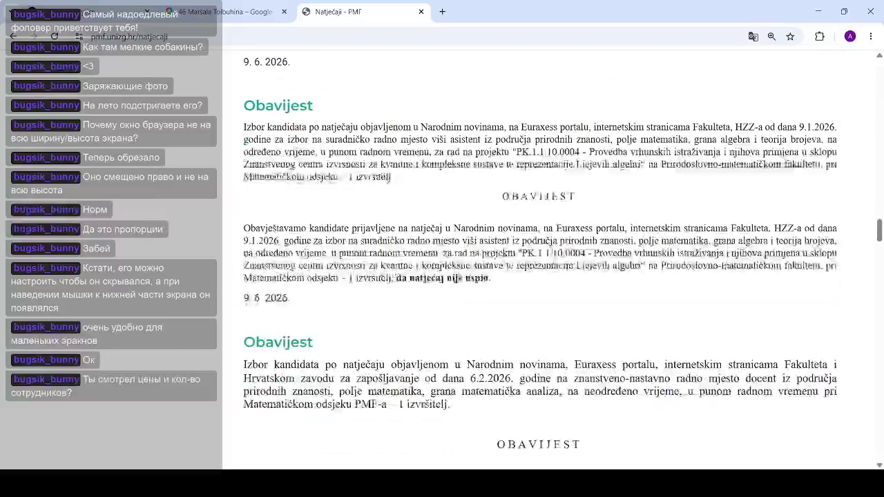
scroll(592, 258, "up", 1)
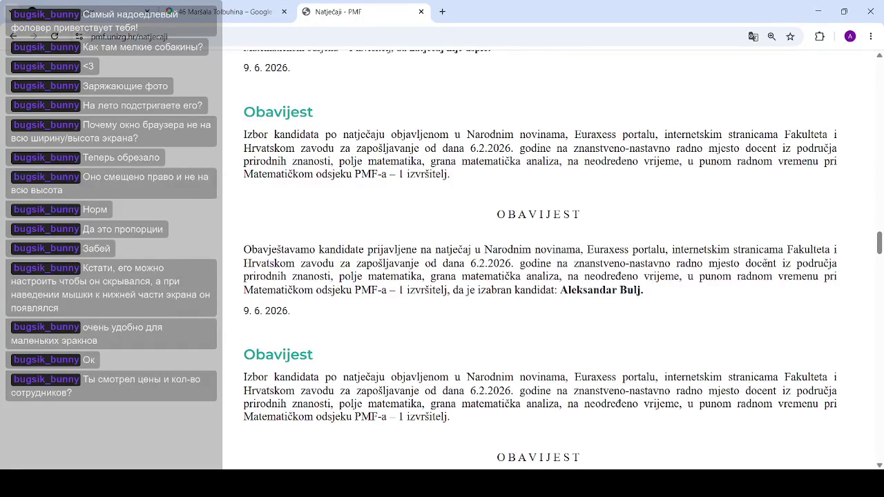
Highlight the 6.2.2026 date and the chosen docent candidate in mathematical analysis
left_click_drag(467, 263, 530, 263)
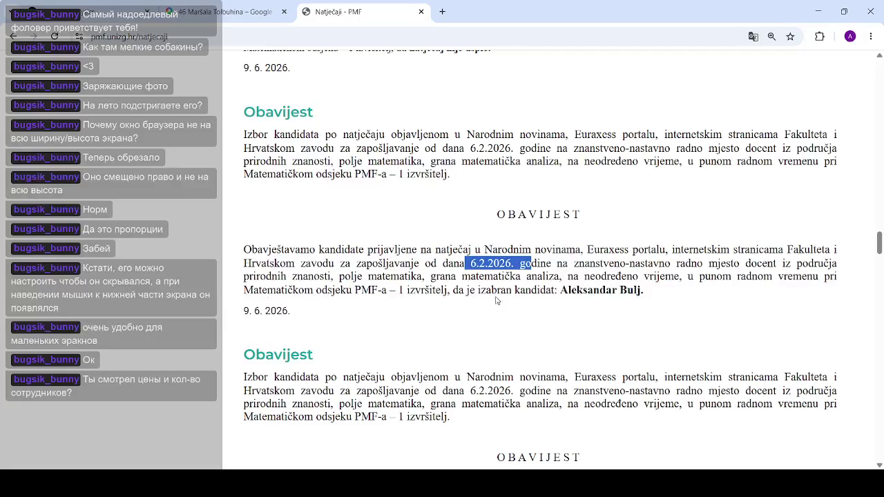
left_click_drag(650, 291, 314, 290)
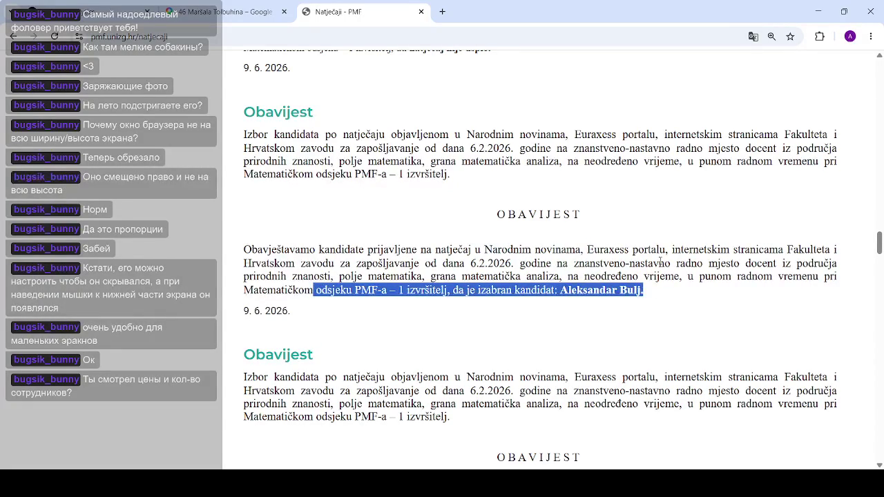
left_click(652, 257)
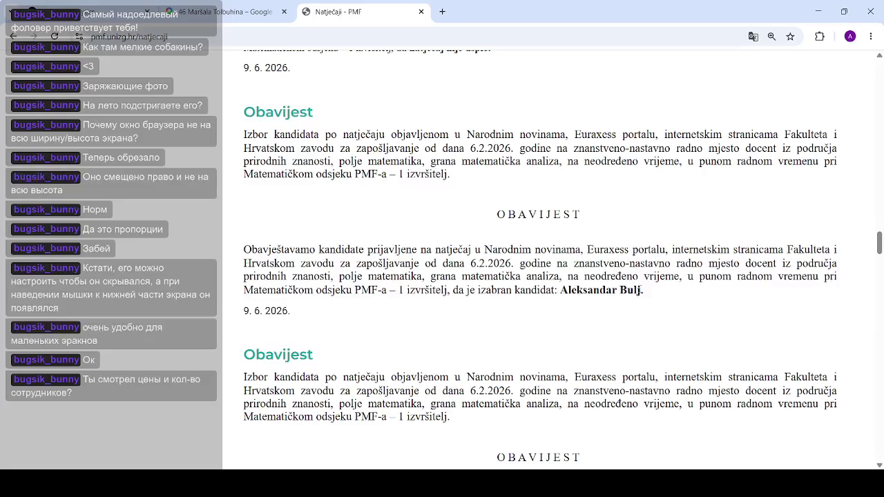
left_click_drag(644, 291, 501, 289)
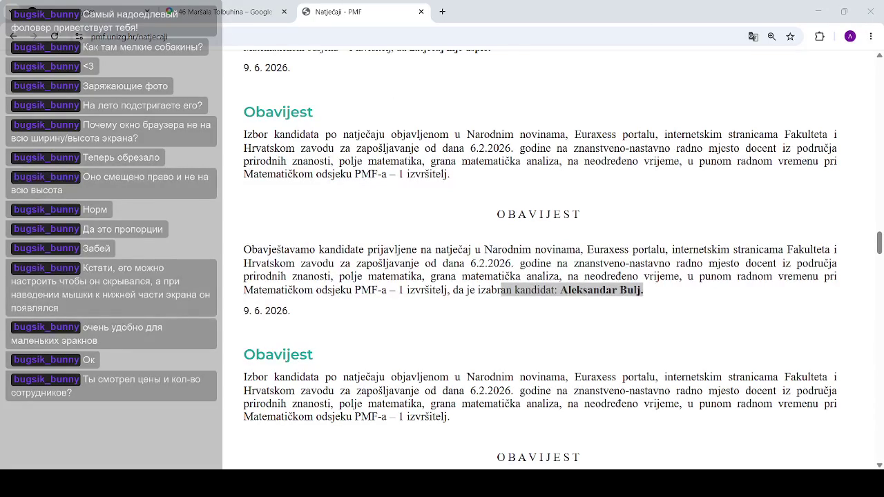
Add a new blank tab beside the Natječaji and Google Maps tabs
left_click(443, 12)
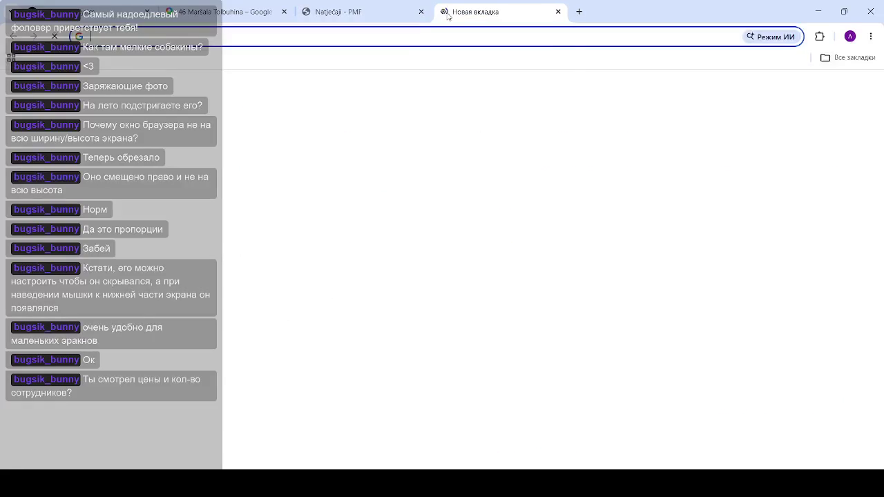
Google 'tri doze beograd' and open the CompanyWall result in a background tab
type("tri")
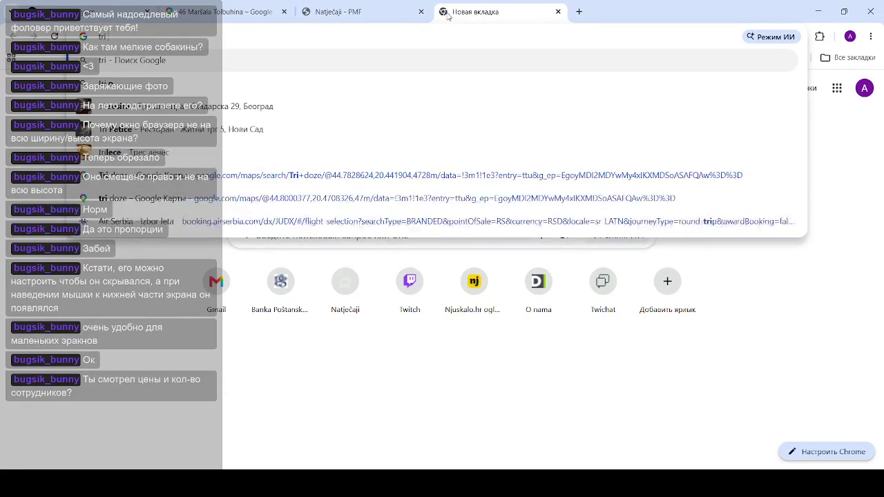
type(" doze")
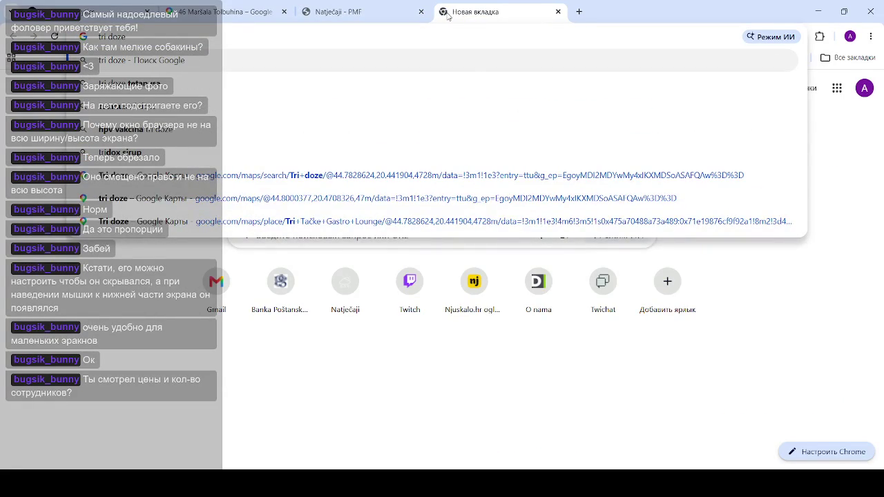
type(" beograd")
key("Return")
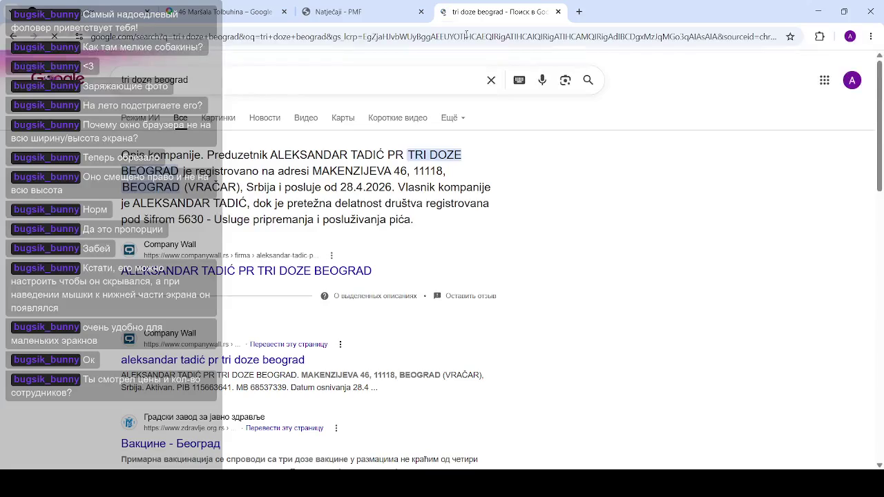
middle_click(261, 280)
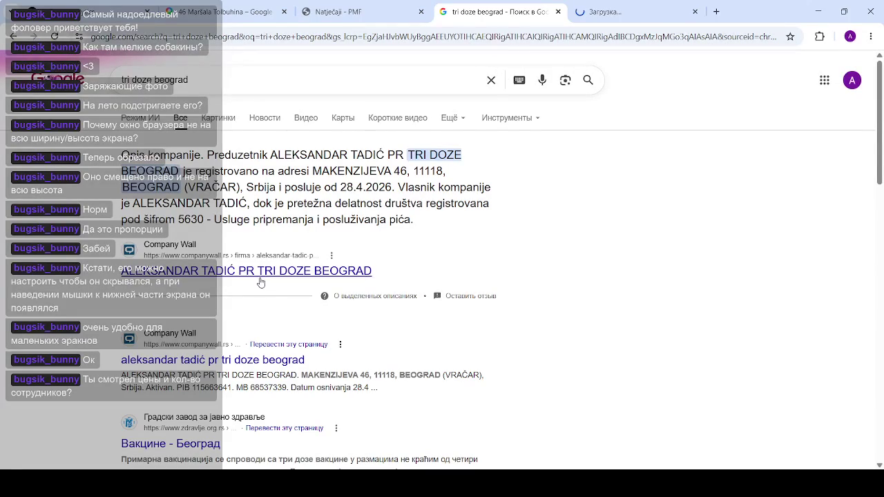
Switch to the CompanyWall profile and highlight the 28.4.2026 founding date and street address
key("ctrl+Tab")
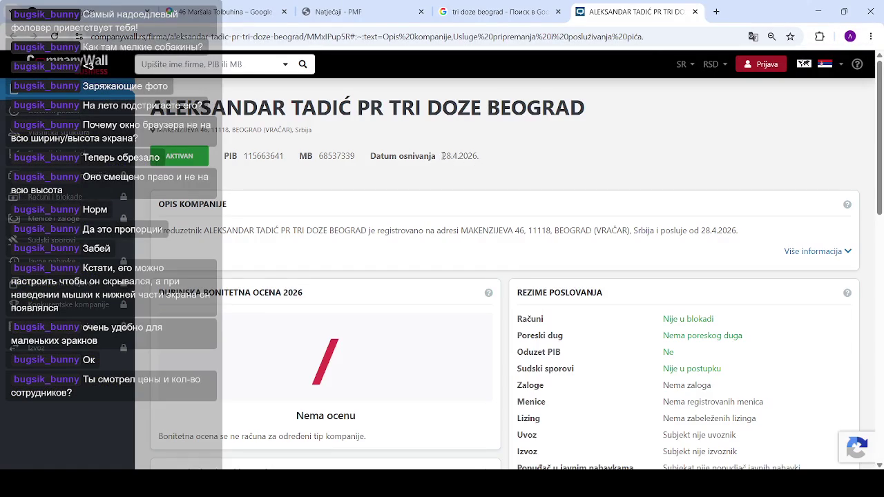
left_click_drag(442, 157, 488, 159)
left_click(460, 156)
left_click_drag(458, 230, 525, 229)
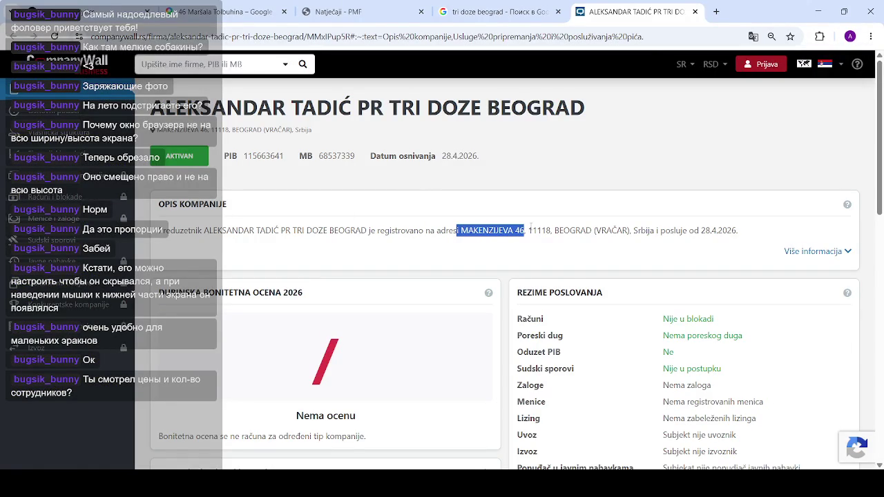
left_click(649, 227)
Highlight the beverage-serving wording in the registered name and the 5630 activity code
scroll(493, 214, "down", 6)
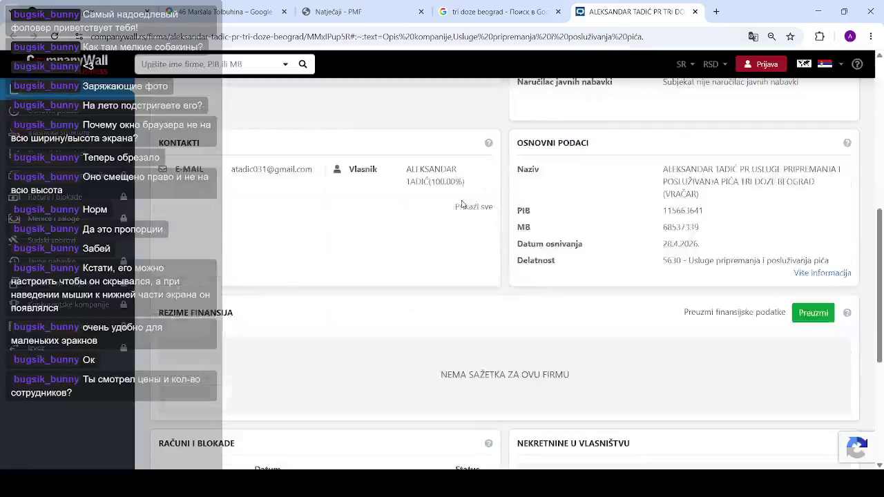
scroll(438, 251, "up", 2)
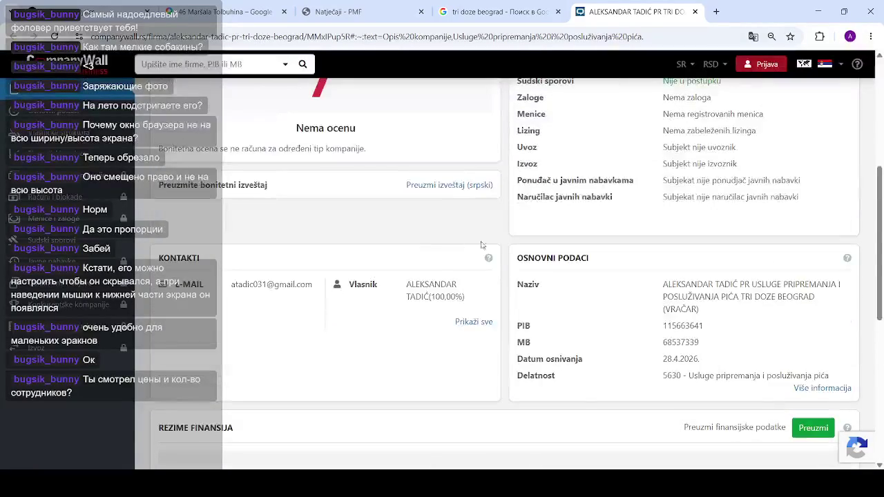
scroll(283, 219, "up", 2)
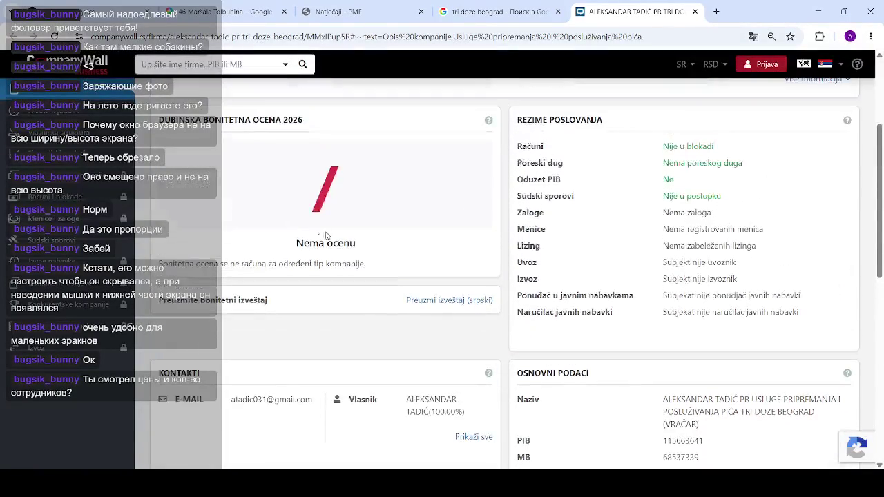
scroll(635, 306, "down", 3)
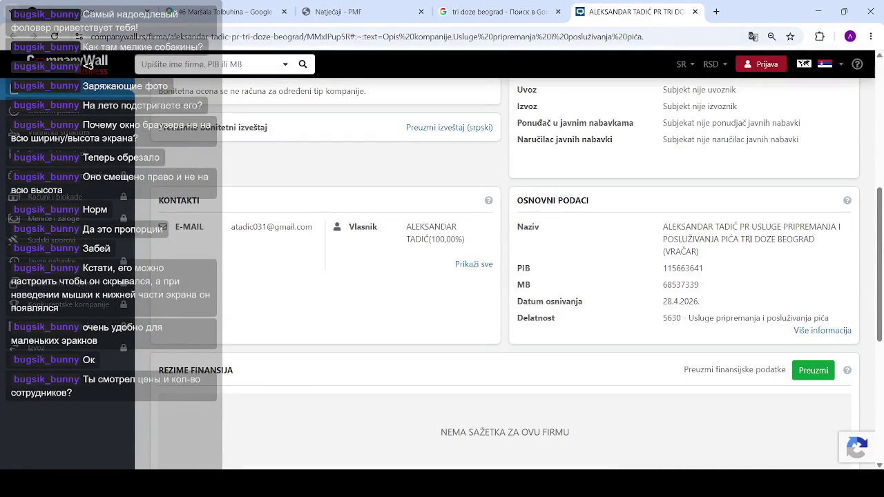
mouse_move(786, 224)
left_mouse_down()
mouse_move(719, 239)
mouse_move(753, 239)
mouse_move(739, 239)
left_mouse_up()
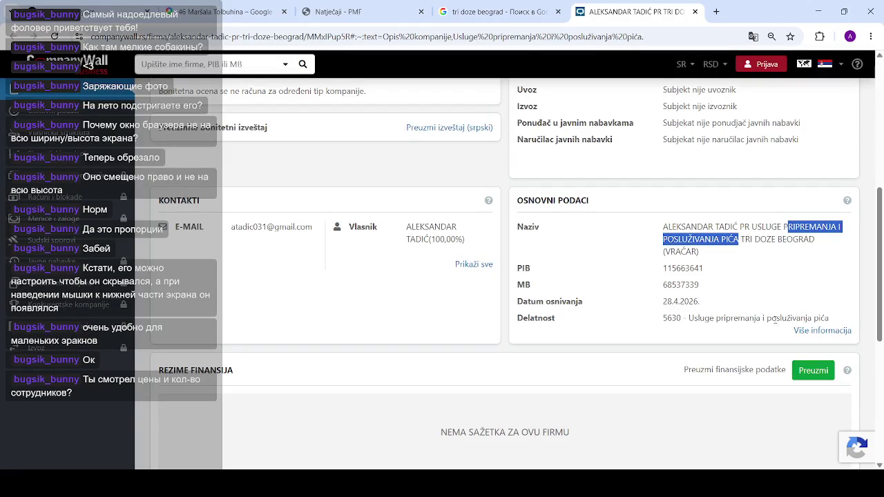
left_click_drag(660, 320, 705, 318)
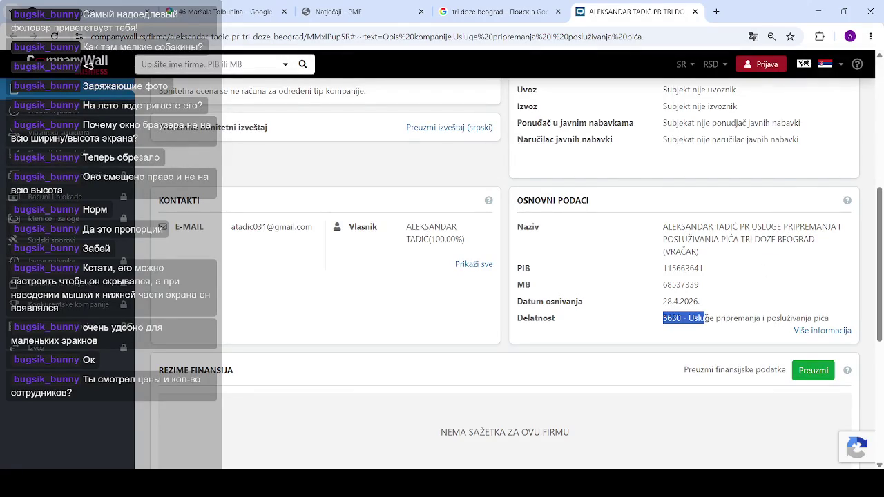
left_click(689, 331)
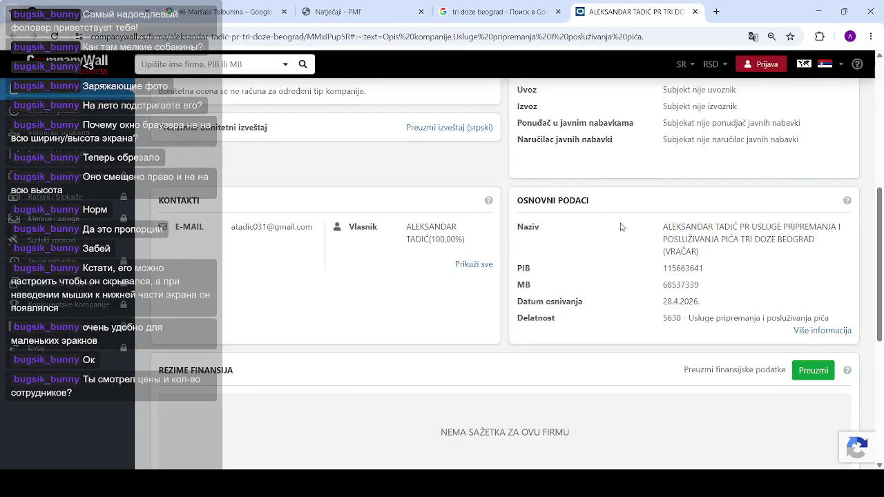
scroll(621, 220, "down", 4)
scroll(508, 254, "up", 1)
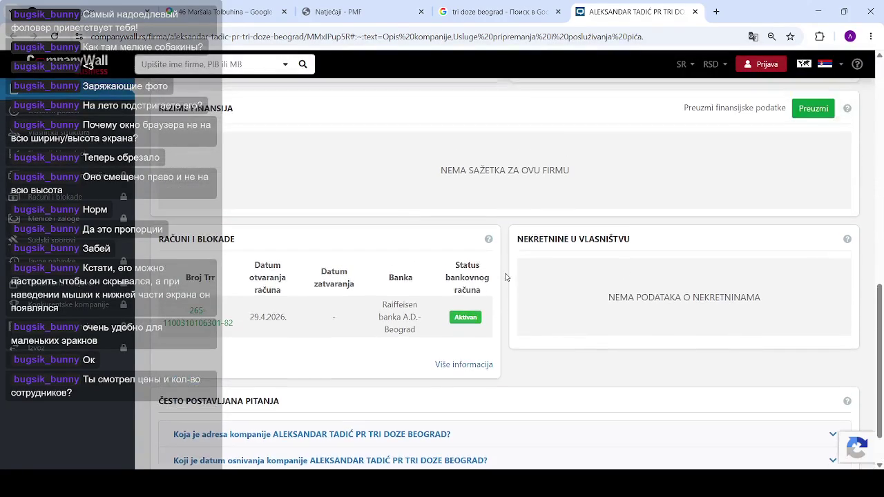
scroll(446, 270, "up", 2)
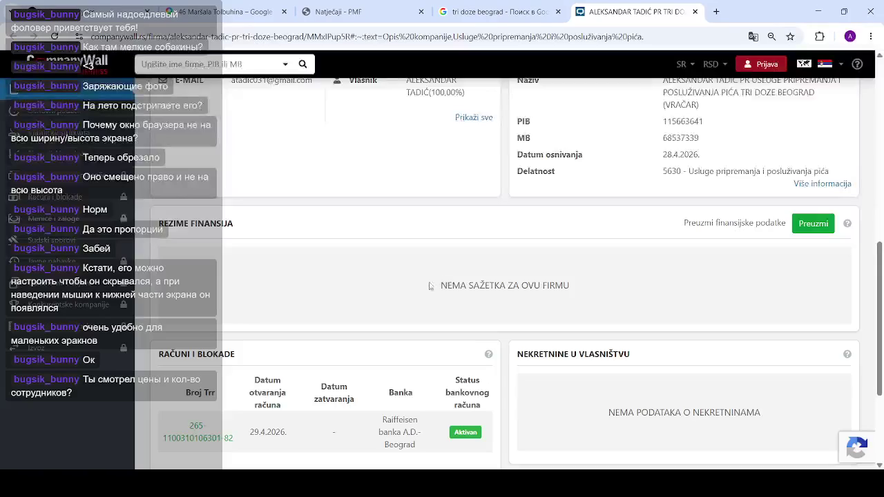
scroll(417, 290, "up", 1)
scroll(418, 287, "down", 3)
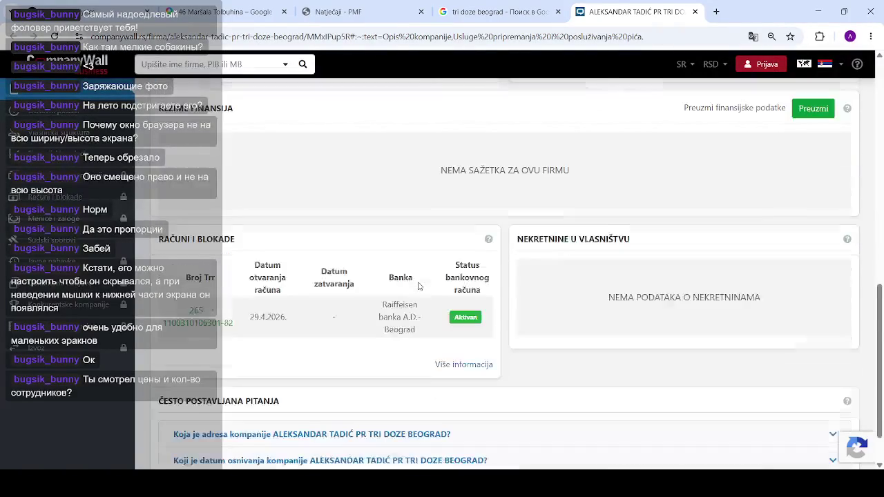
scroll(419, 284, "down", 2)
scroll(418, 284, "up", 15)
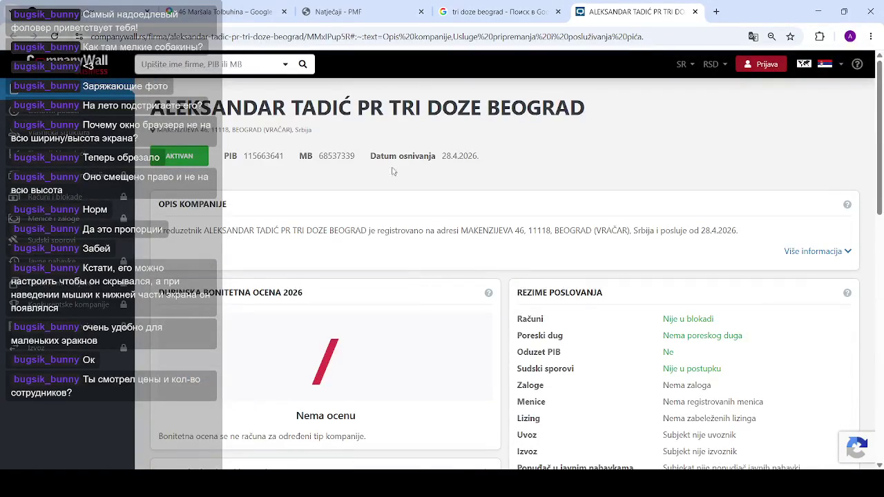
scroll(410, 250, "down", 4)
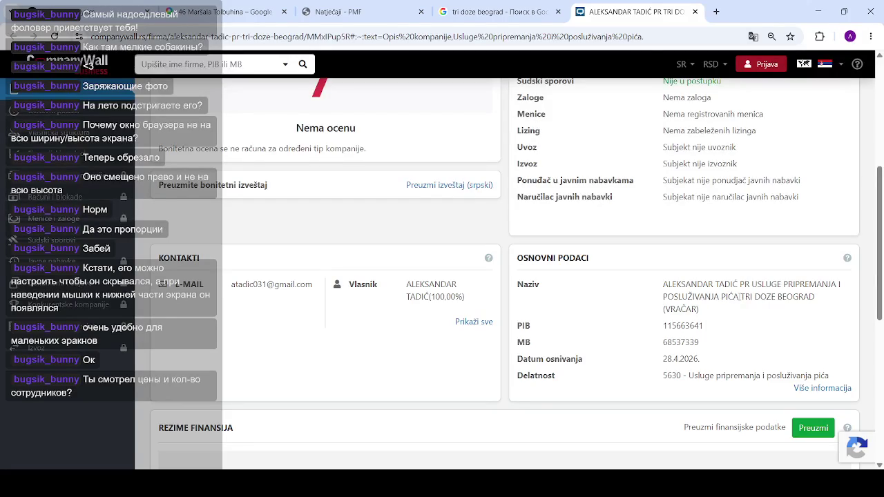
left_click_drag(783, 284, 739, 297)
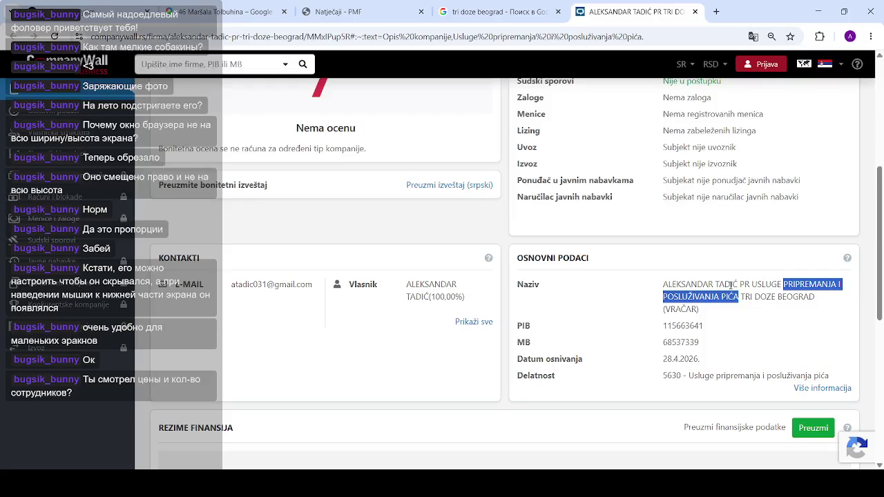
left_click(829, 377)
left_click_drag(830, 377, 648, 378)
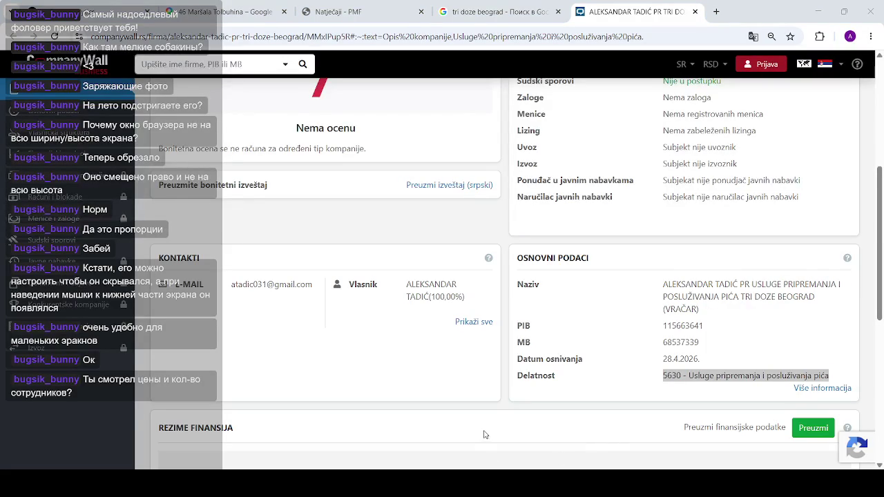
left_click(731, 17)
scroll(583, 284, "down", 3)
left_click_drag(572, 264, 403, 256)
left_click(510, 255)
scroll(511, 256, "up", 5)
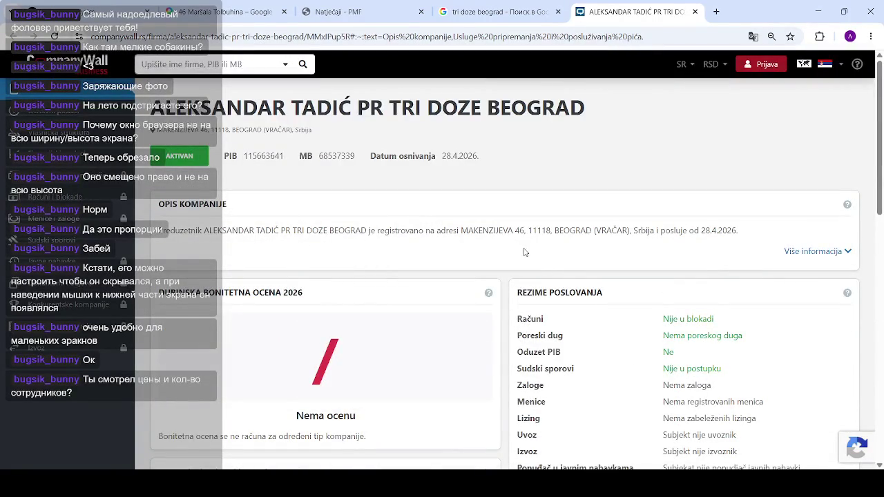
scroll(399, 242, "down", 1)
scroll(401, 361, "down", 2)
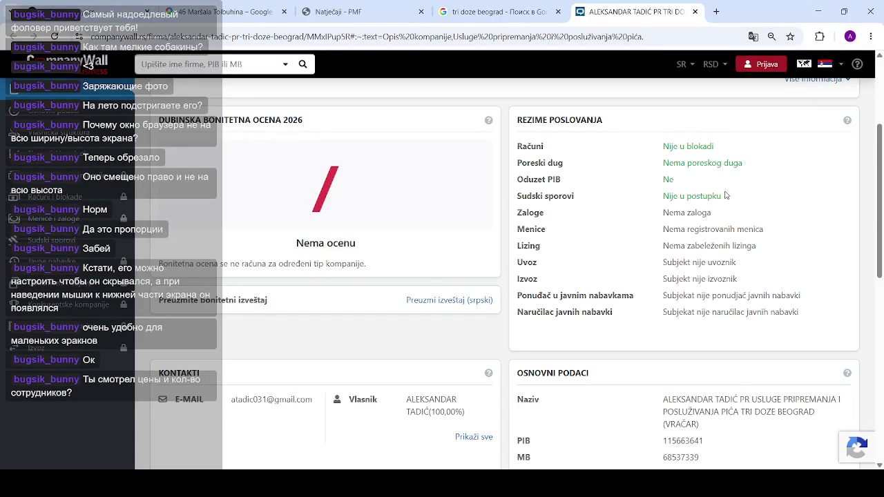
scroll(725, 192, "down", 2)
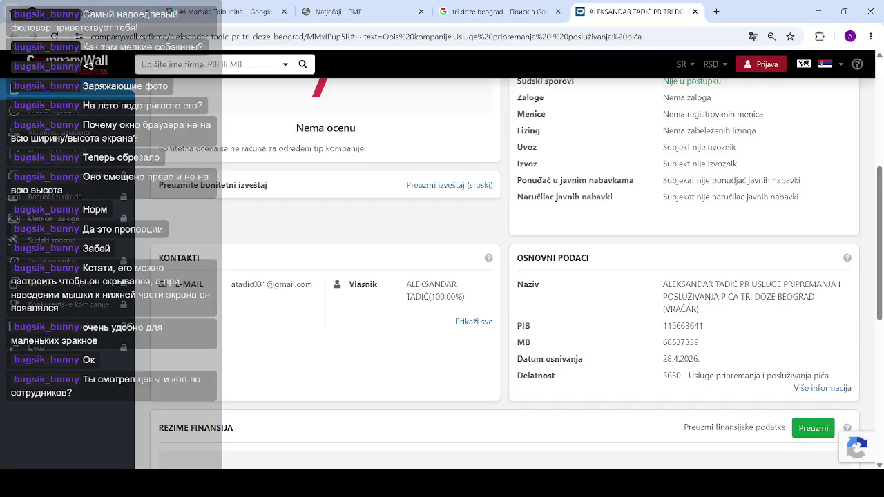
Scroll through the first page of 'tri doze beograd' Google results
left_click(497, 12)
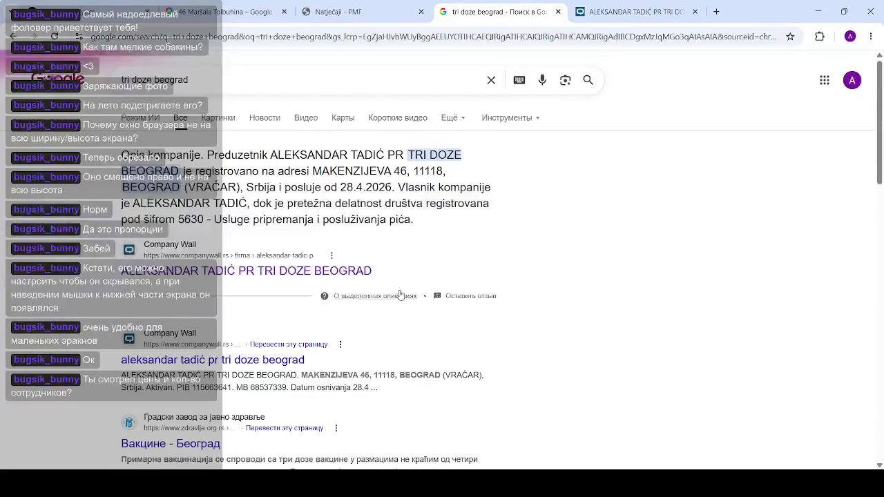
scroll(396, 289, "down", 2)
scroll(308, 301, "down", 3)
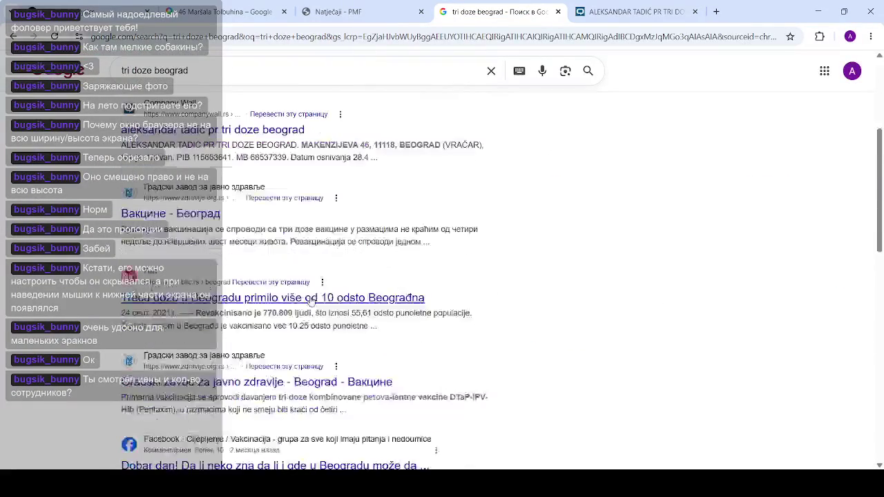
scroll(314, 301, "down", 2)
scroll(318, 302, "down", 4)
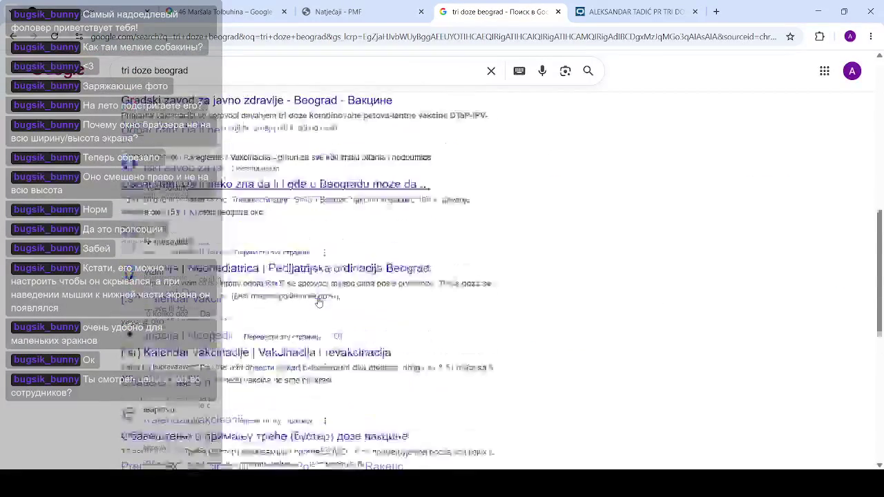
scroll(313, 277, "down", 3)
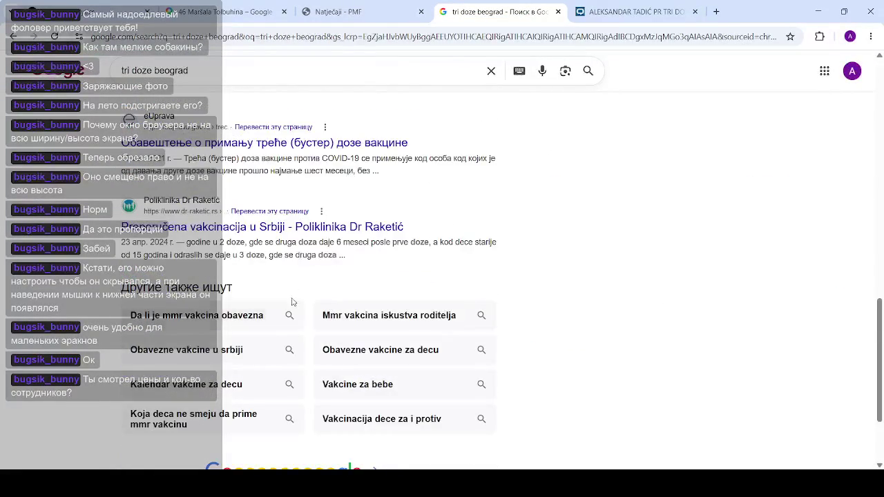
scroll(218, 324, "down", 2)
Browse the second results page, then close the search tab
left_click(385, 367)
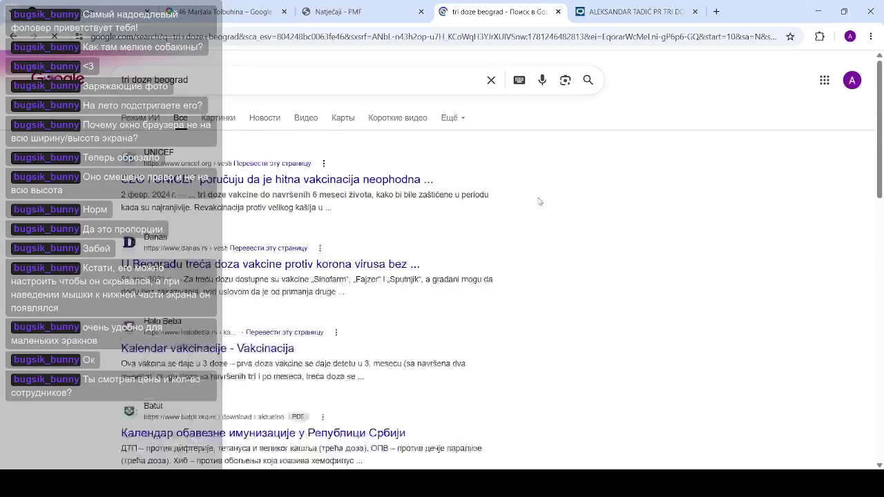
scroll(546, 207, "down", 3)
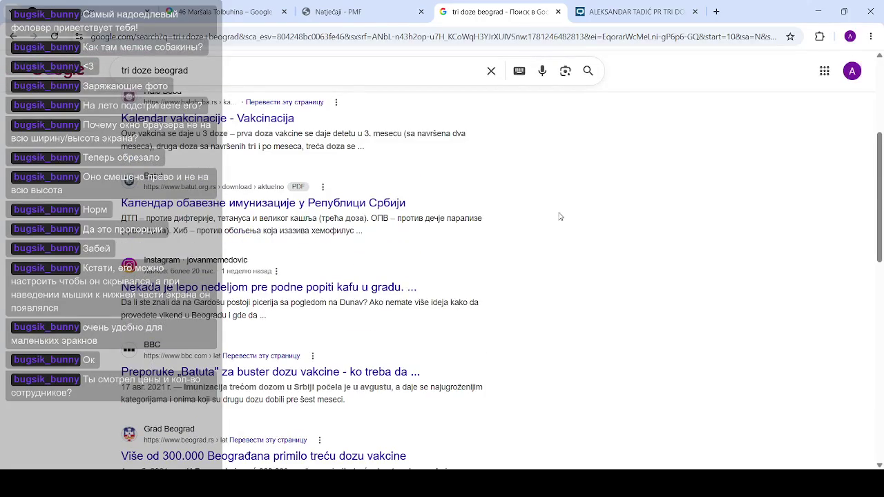
scroll(560, 221, "down", 3)
scroll(561, 229, "down", 3)
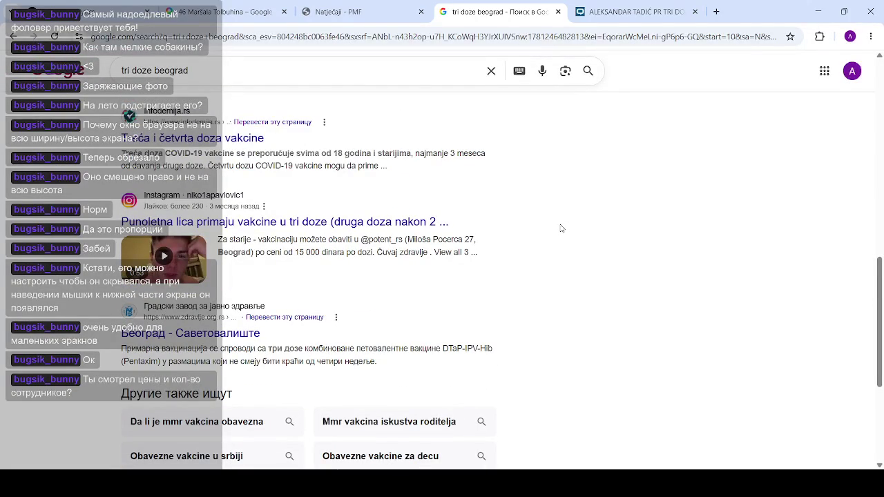
scroll(560, 228, "down", 3)
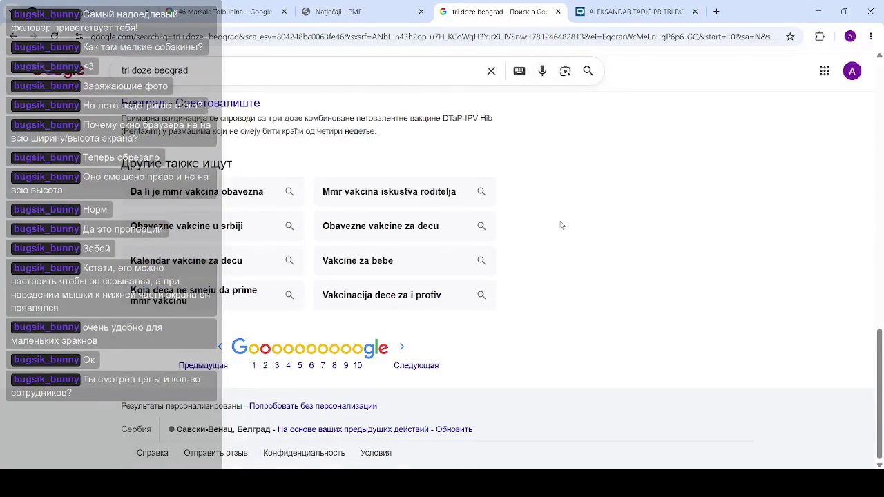
scroll(560, 227, "up", 3)
left_click(558, 11)
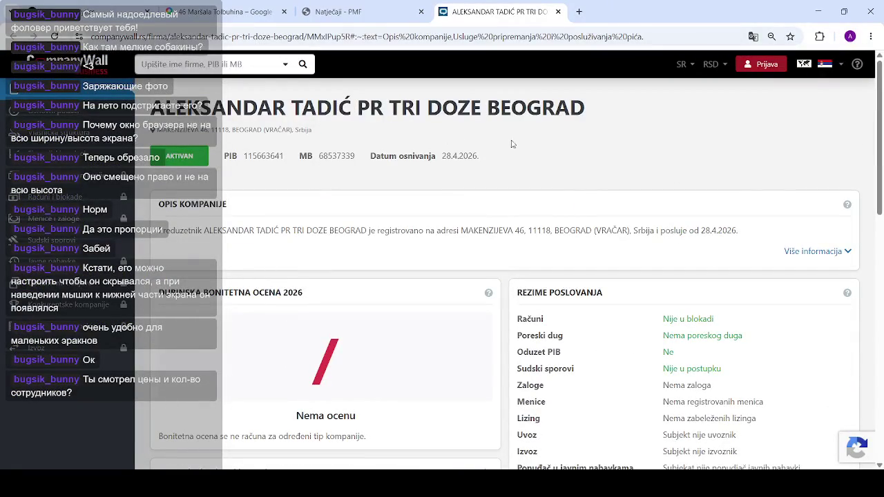
Expand the full company description and highlight the founding date
left_click_drag(180, 101, 370, 107)
left_click(630, 177)
left_click(849, 252)
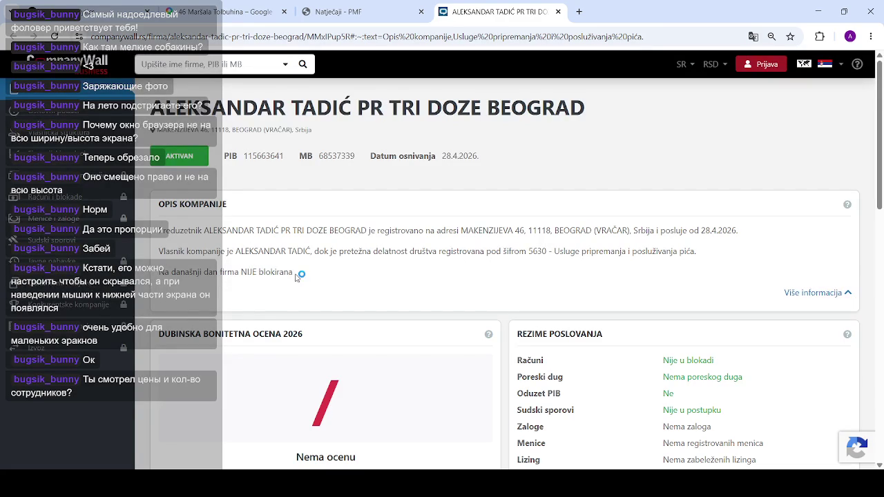
scroll(536, 222, "down", 3)
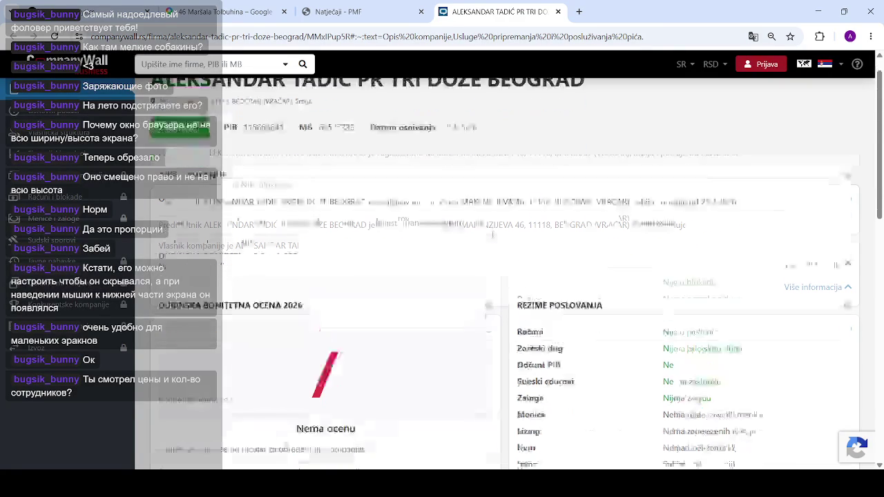
scroll(494, 237, "down", 3)
scroll(450, 238, "up", 6)
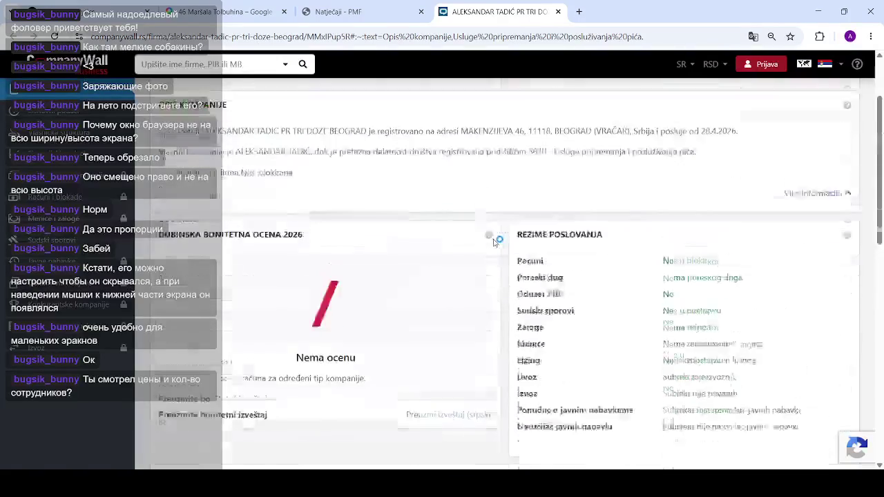
mouse_move(493, 159)
left_mouse_down()
mouse_move(398, 157)
mouse_move(476, 159)
mouse_move(494, 168)
left_mouse_up()
Show more company details and select the company's PIB tax number
scroll(503, 178, "down", 3)
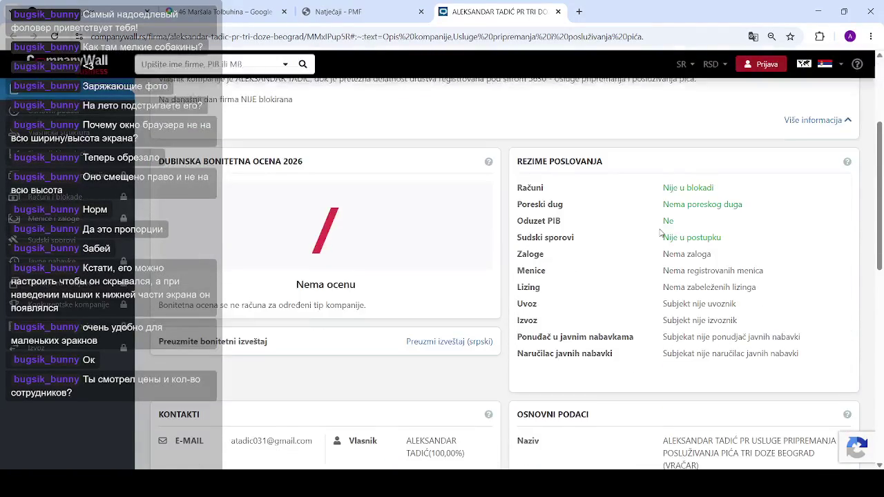
scroll(587, 219, "down", 3)
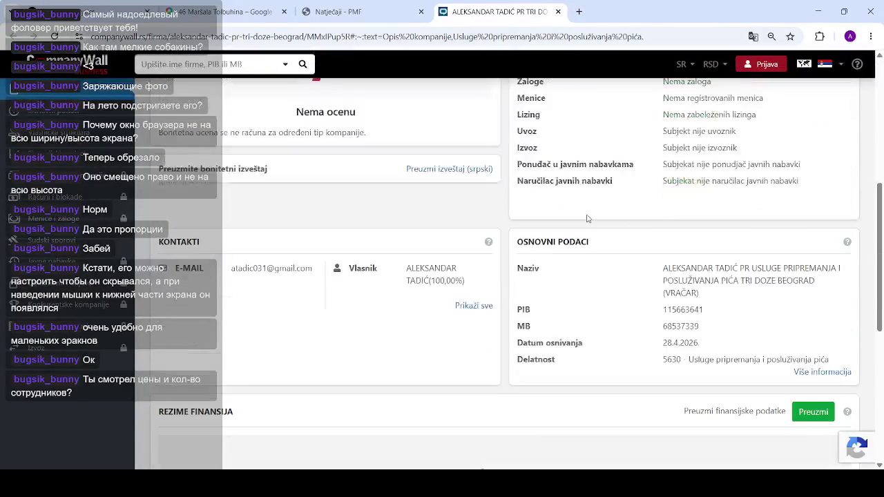
scroll(453, 246, "down", 5)
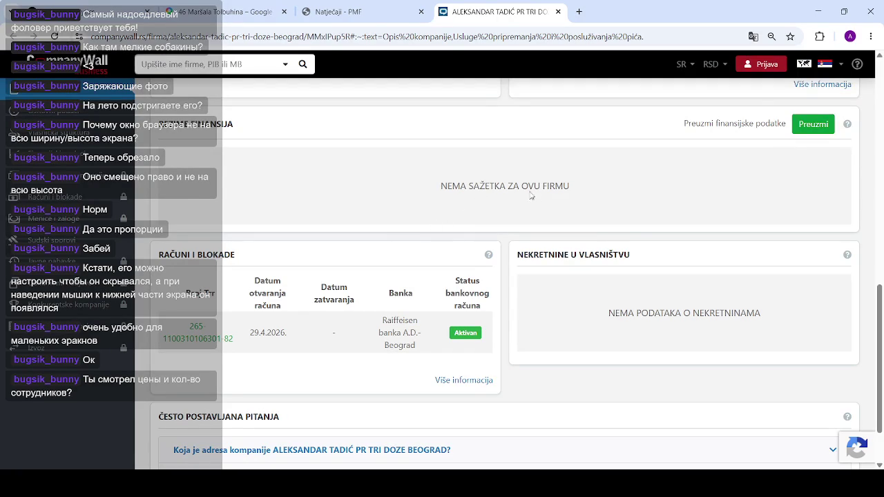
scroll(557, 250, "up", 2)
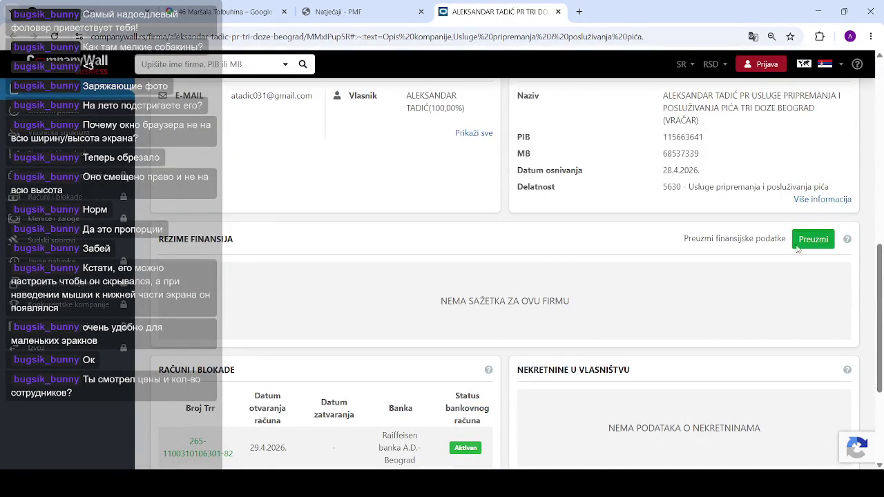
left_click(817, 200)
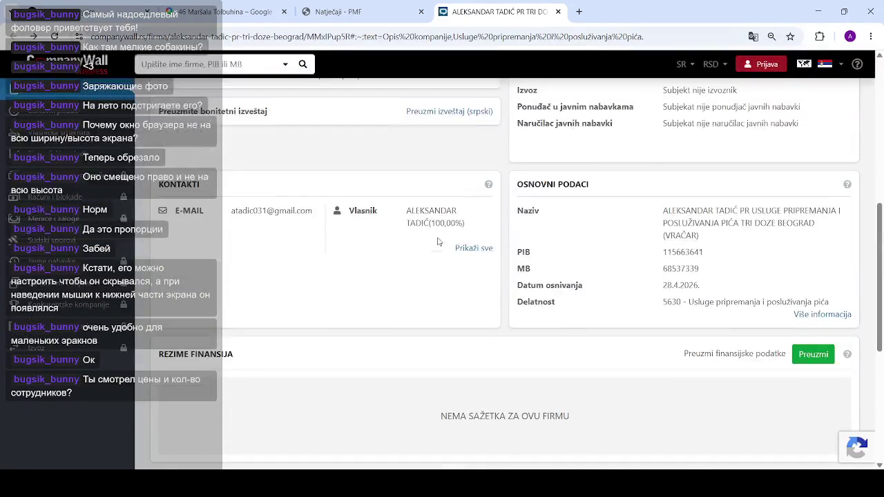
scroll(435, 244, "up", 5)
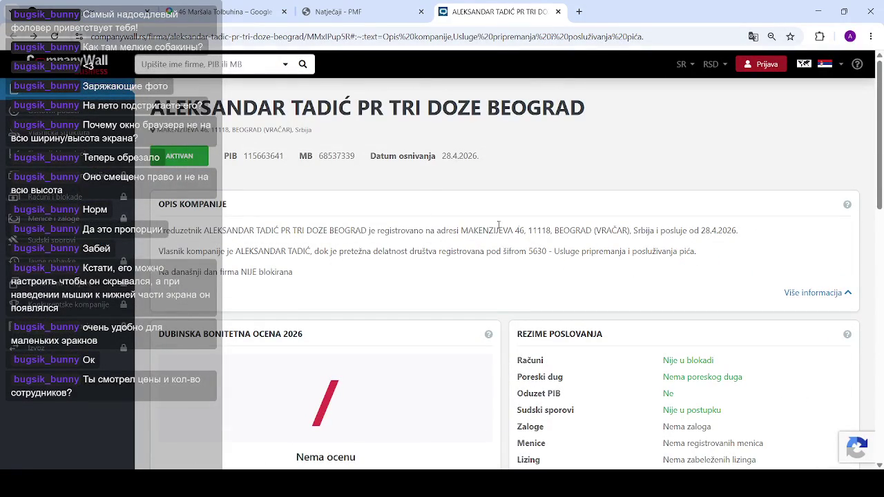
left_click_drag(290, 159, 242, 157)
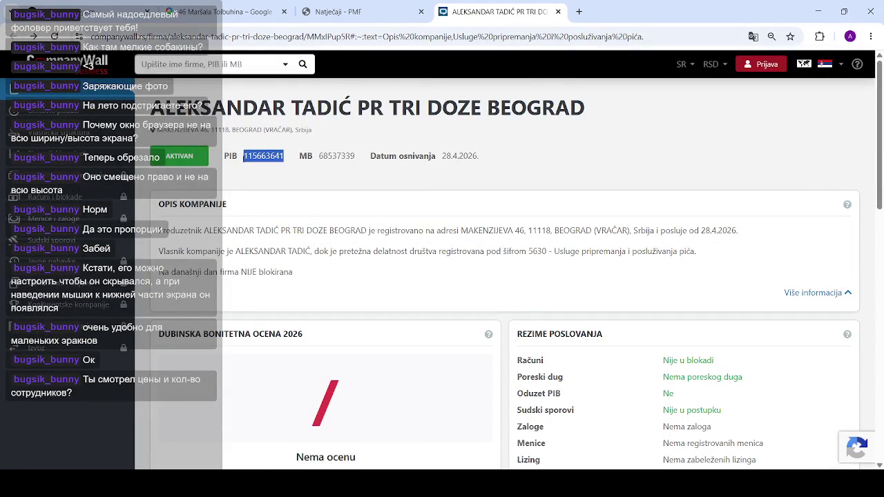
Search 'apr' in a new tab and reach APR's unified register search, then entrepreneur search
left_click(577, 13)
type("apr")
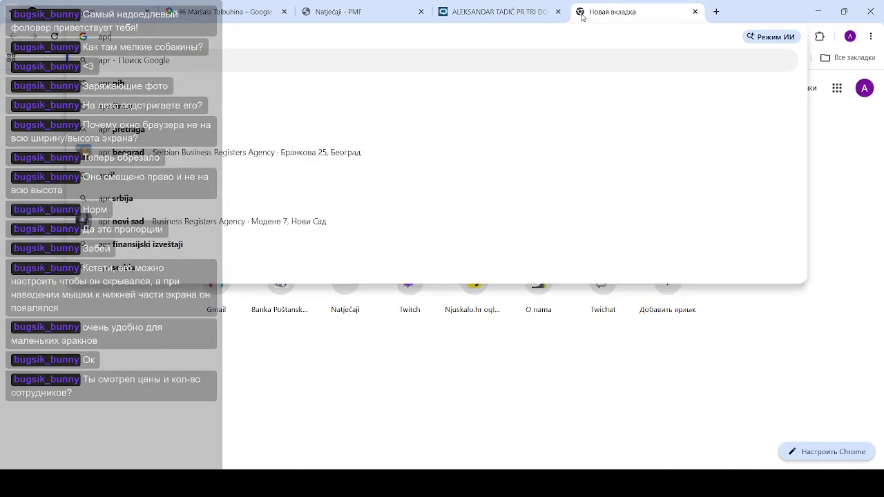
key("Return")
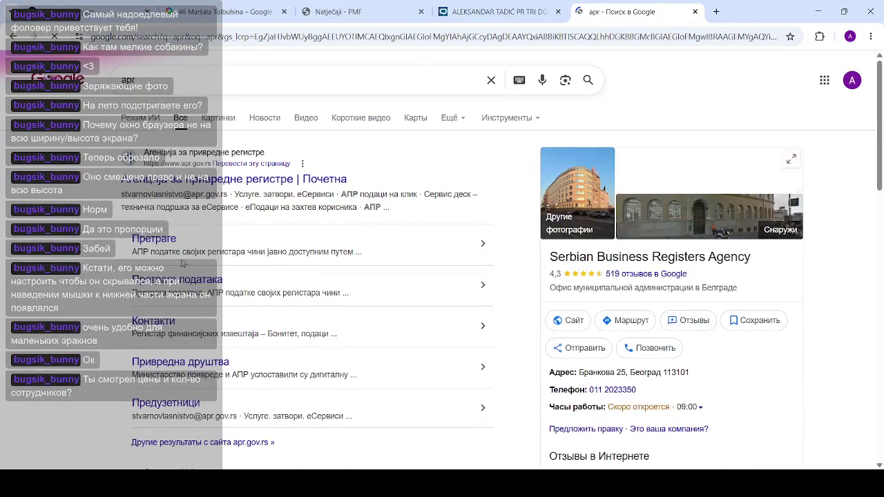
left_click(163, 240)
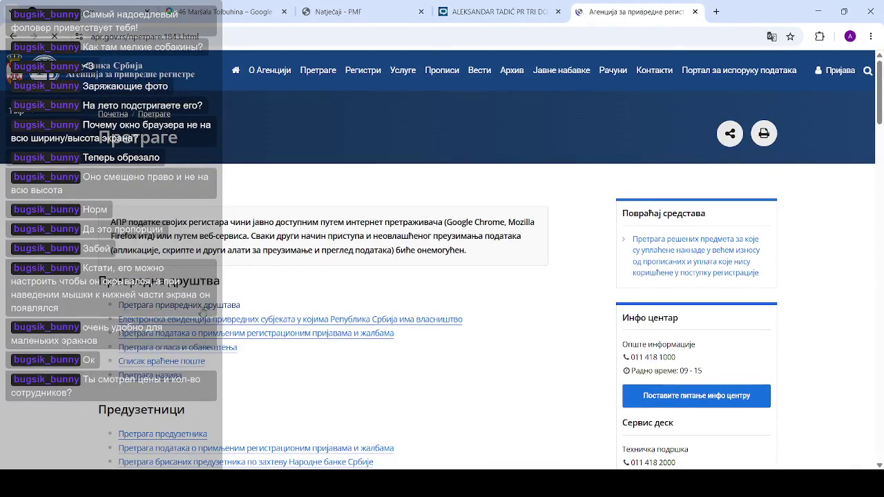
left_click(207, 249)
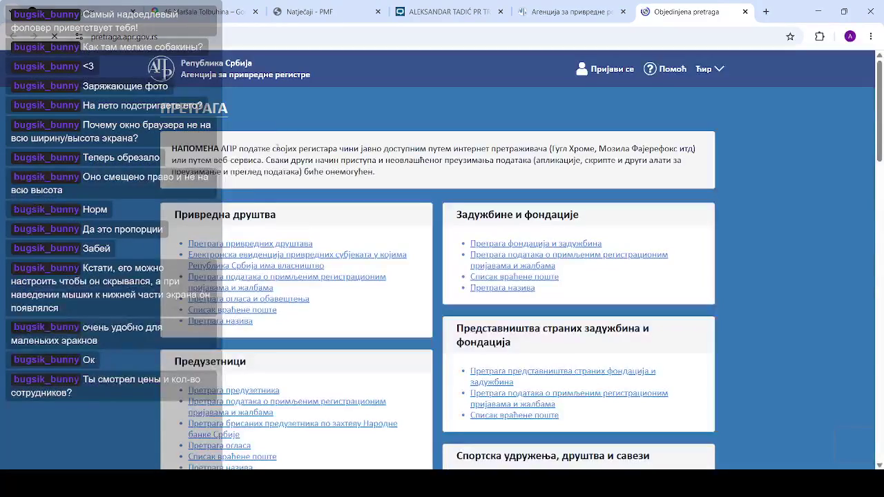
scroll(330, 280, "down", 10)
scroll(332, 281, "up", 10)
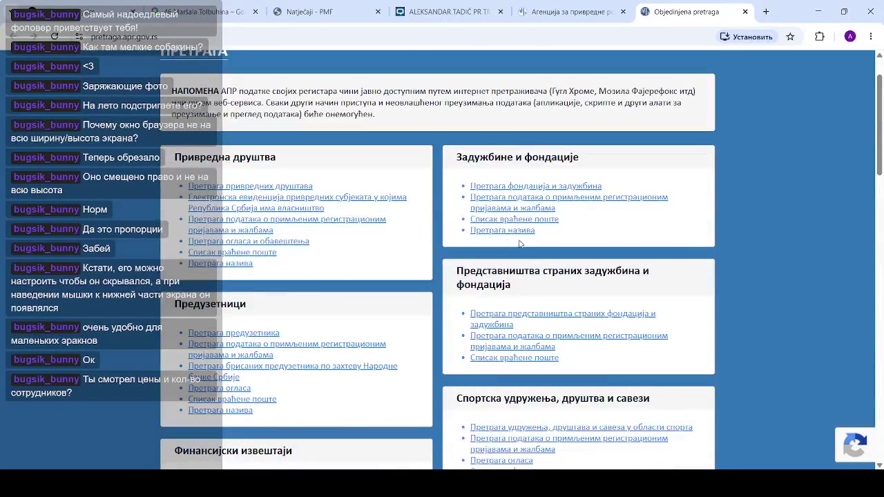
left_click(250, 334)
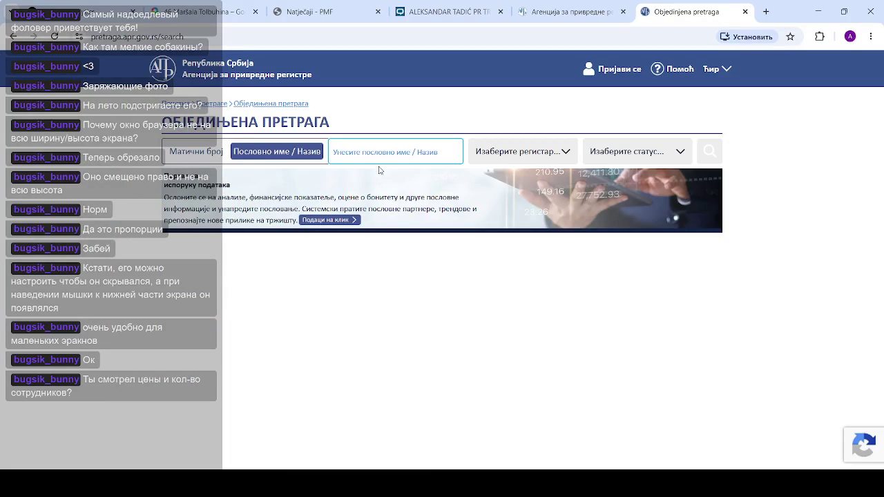
Switch APR's search to registration number and copy MB 68537339 from the CompanyWall profile
left_click(201, 152)
left_click(259, 155)
left_click(201, 155)
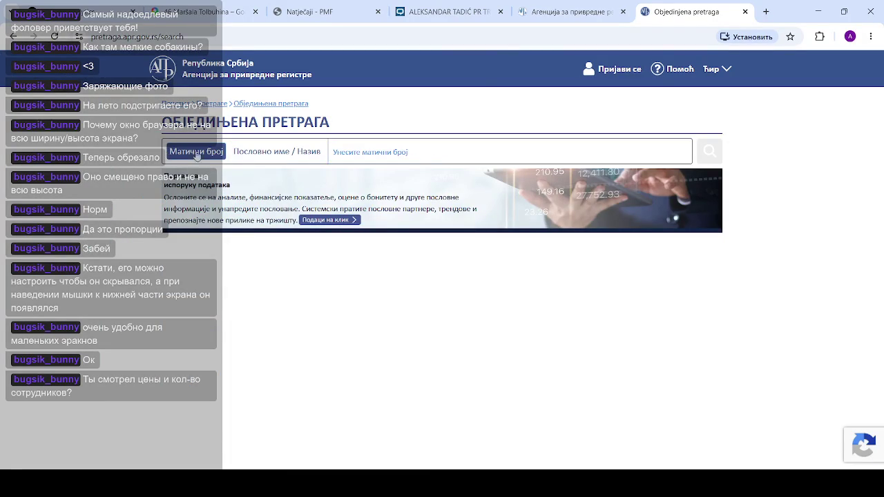
left_click(455, 11)
left_click_drag(358, 158, 320, 159)
key("ctrl+c")
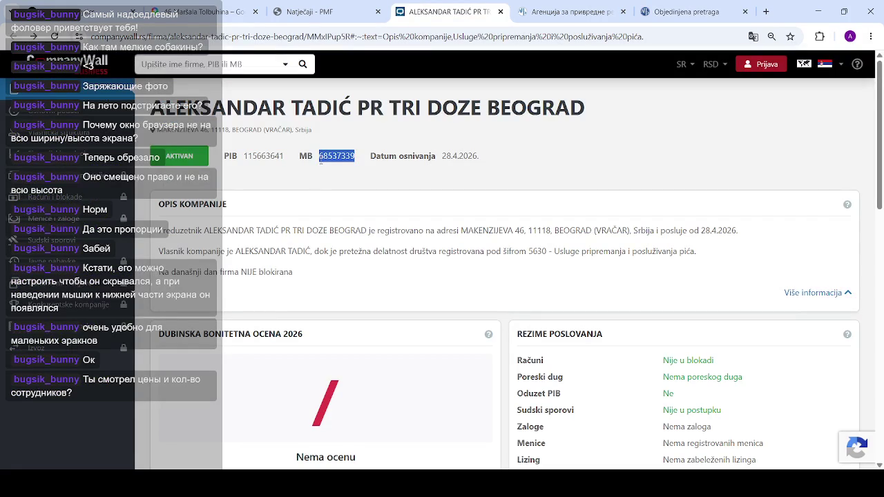
Search APR for 68537339 and open the TRI DOZE entrepreneur registry record
left_click(683, 11)
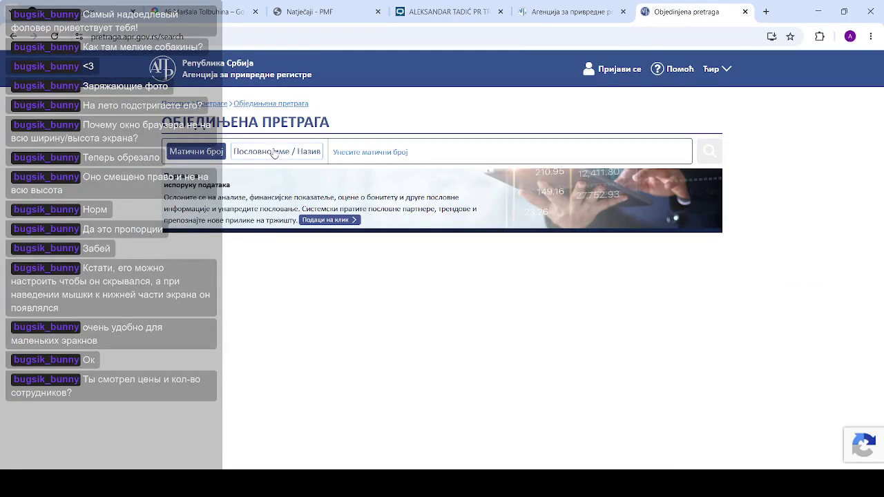
left_click(414, 152)
key("ctrl+v")
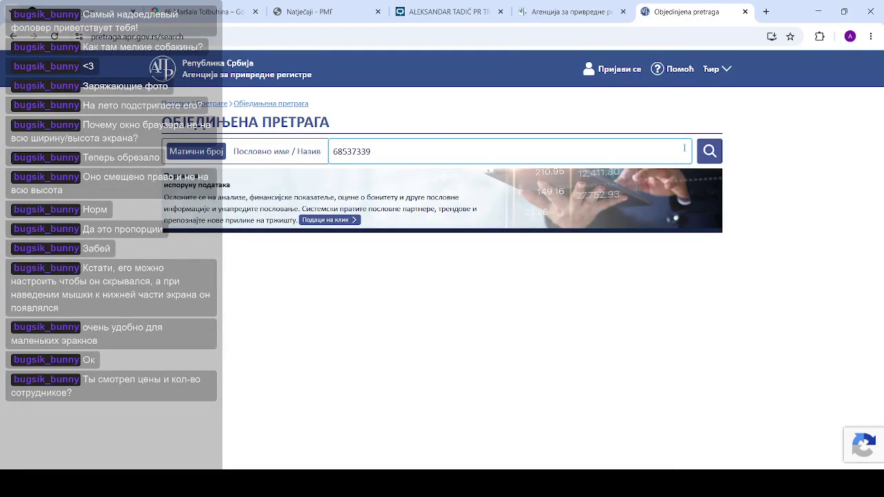
left_click(718, 155)
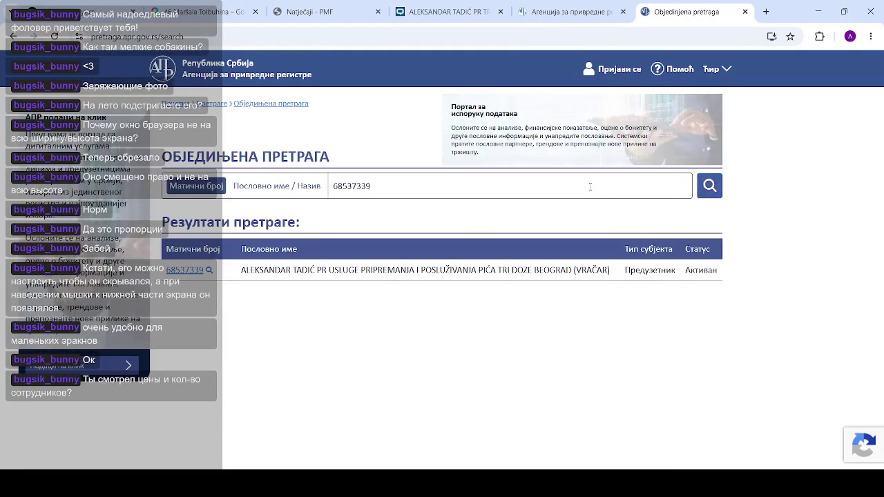
left_click(184, 270)
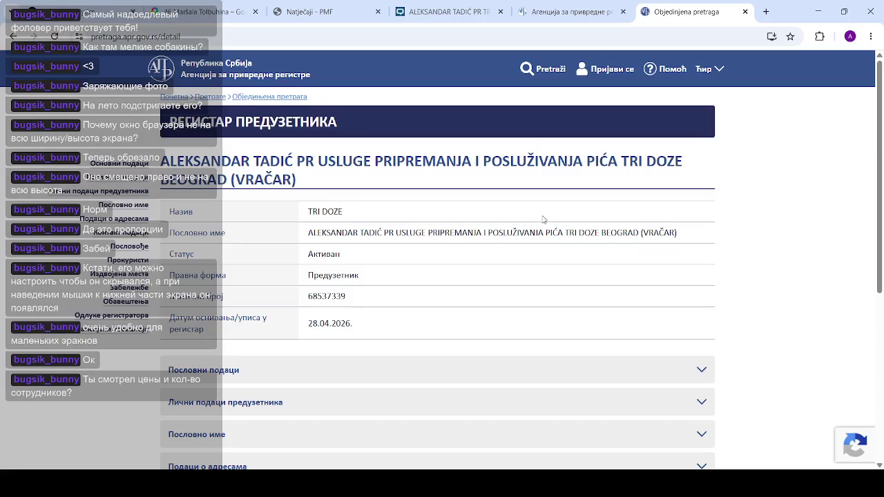
Expand the TRI DOZE record's business data section and read through it
scroll(338, 268, "down", 3)
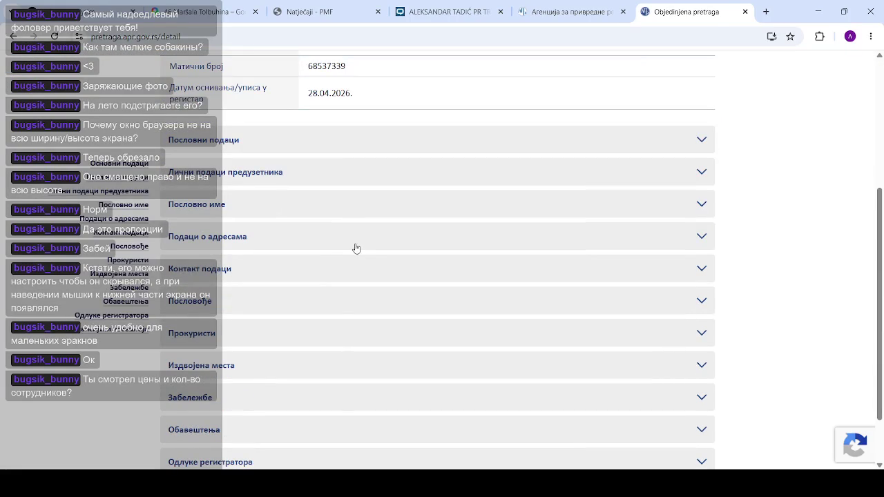
scroll(563, 197, "up", 3)
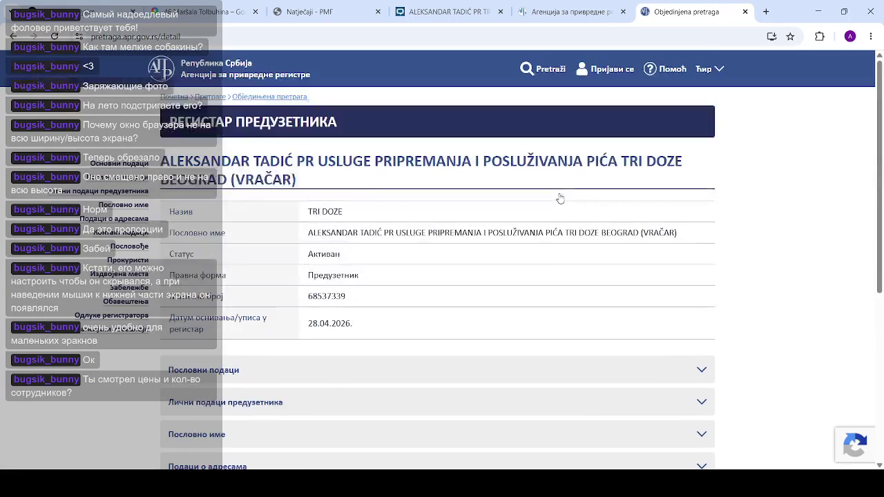
scroll(580, 200, "down", 2)
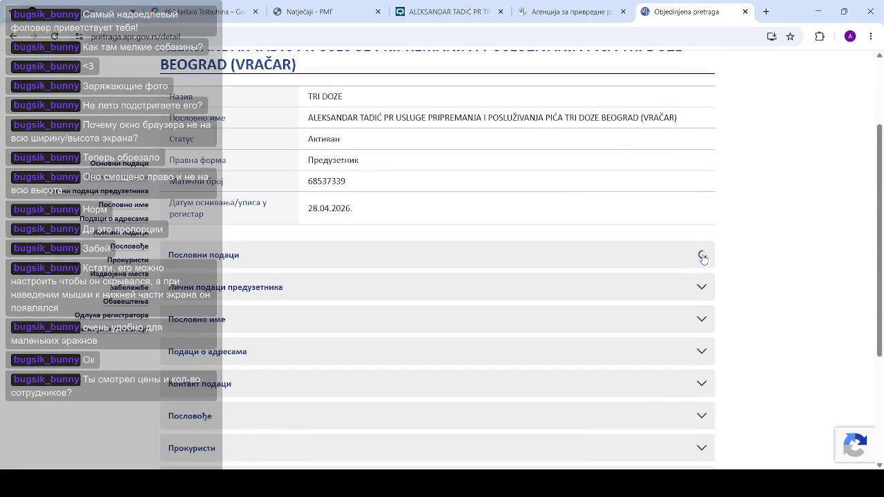
left_click(702, 255)
scroll(505, 286, "down", 2)
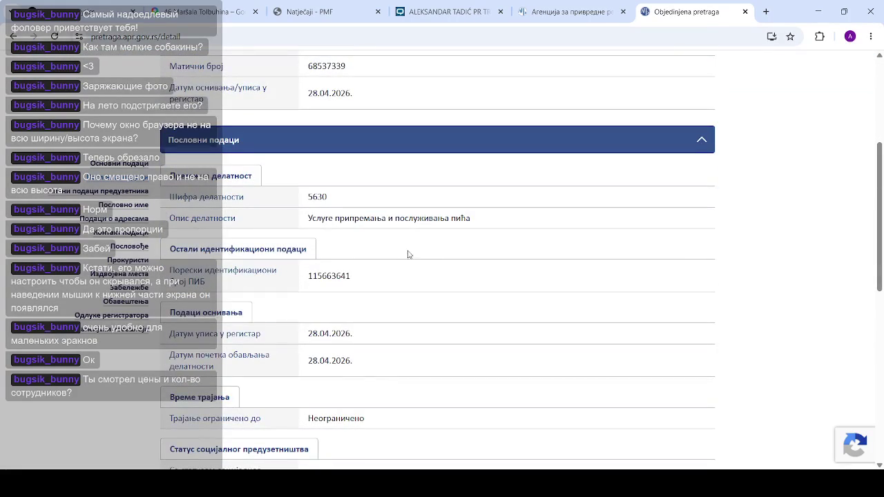
scroll(345, 267, "down", 2)
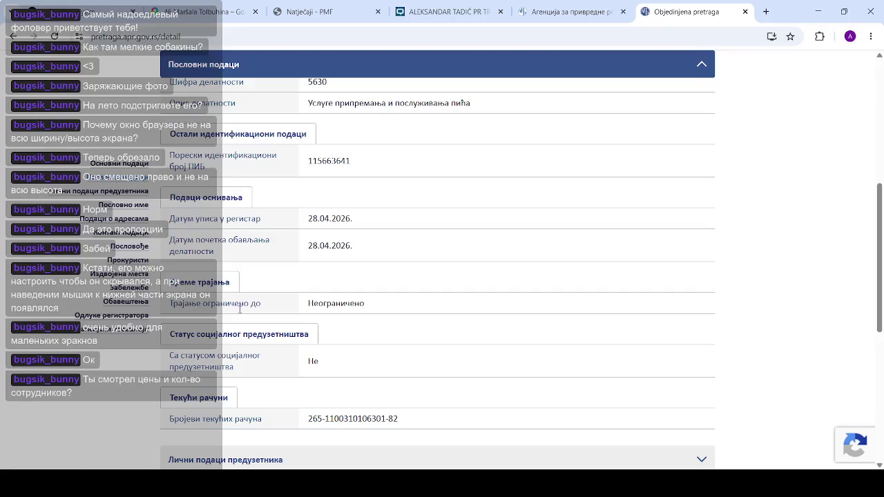
scroll(383, 307, "down", 1)
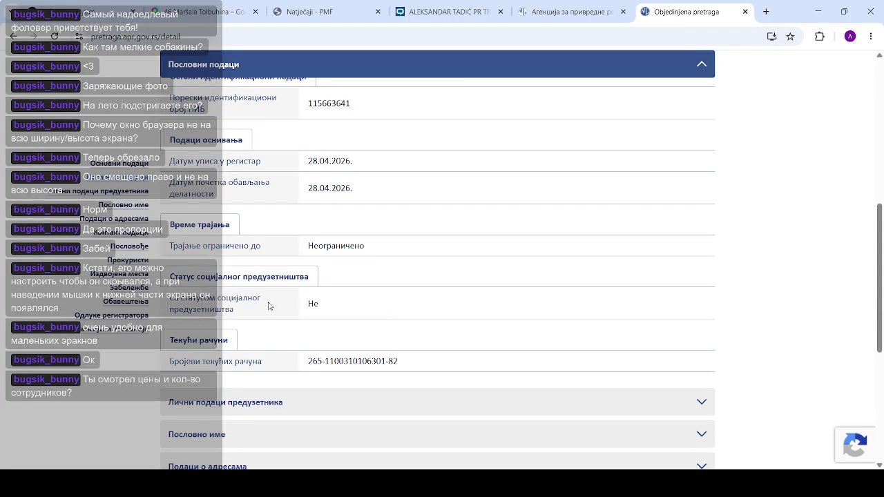
scroll(286, 310, "down", 2)
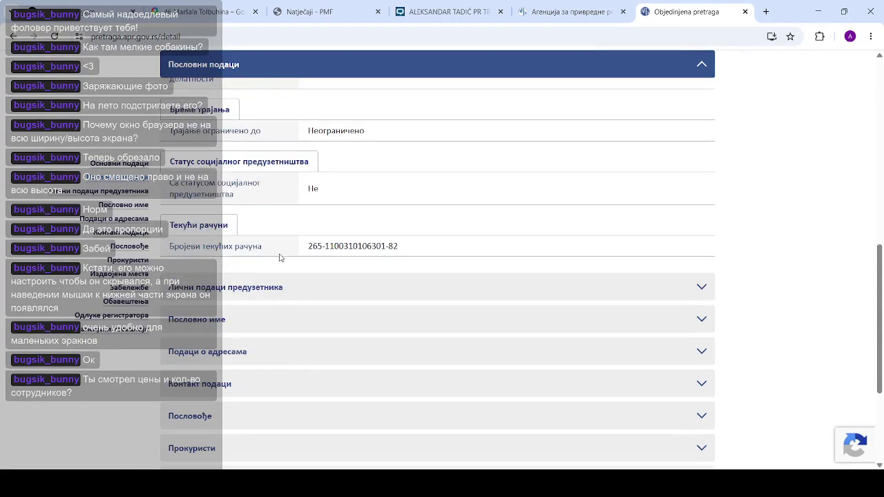
Collapse the business data section and expand the entrepreneur's personal data section instead
scroll(322, 257, "up", 2)
scroll(328, 331, "up", 2)
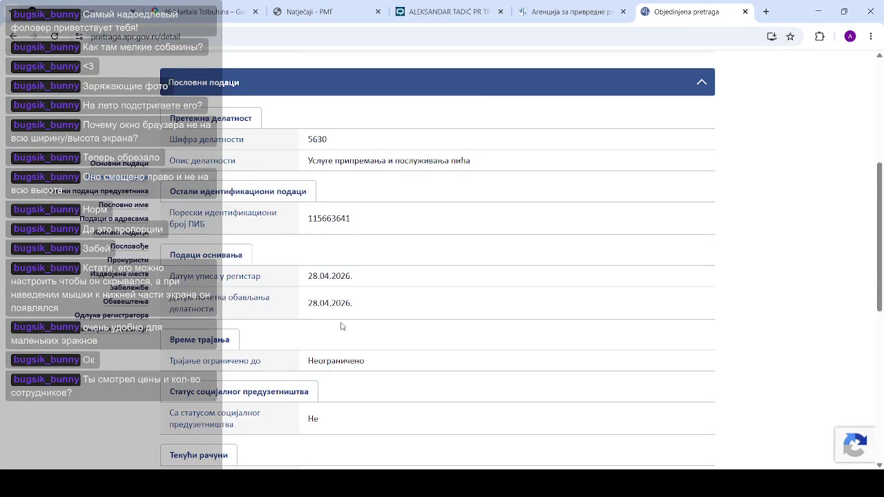
scroll(435, 293, "up", 4)
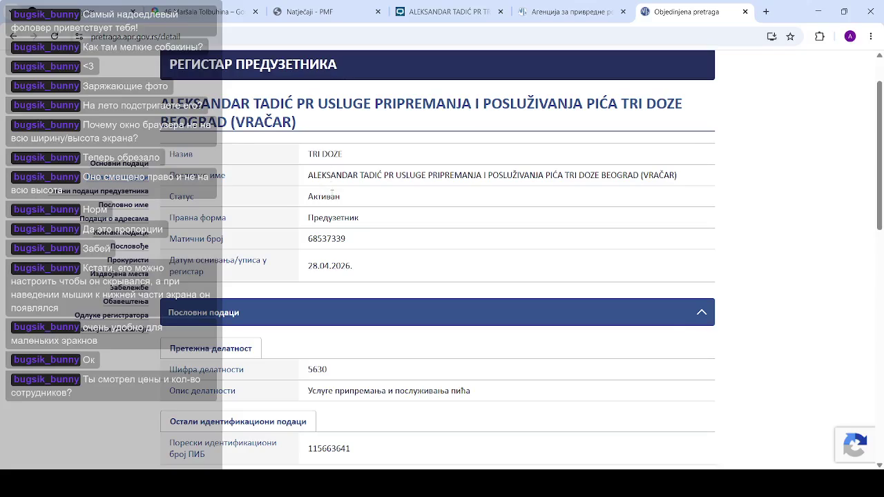
left_click(699, 314)
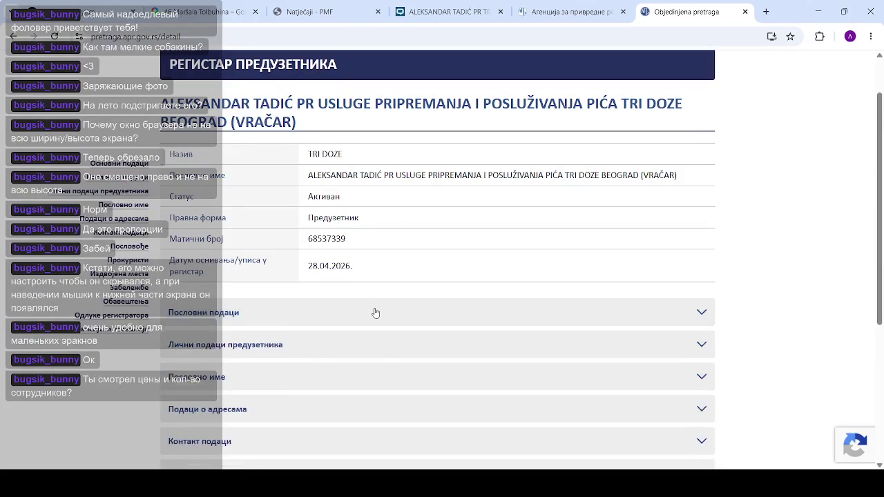
scroll(375, 313, "down", 1)
left_click(701, 292)
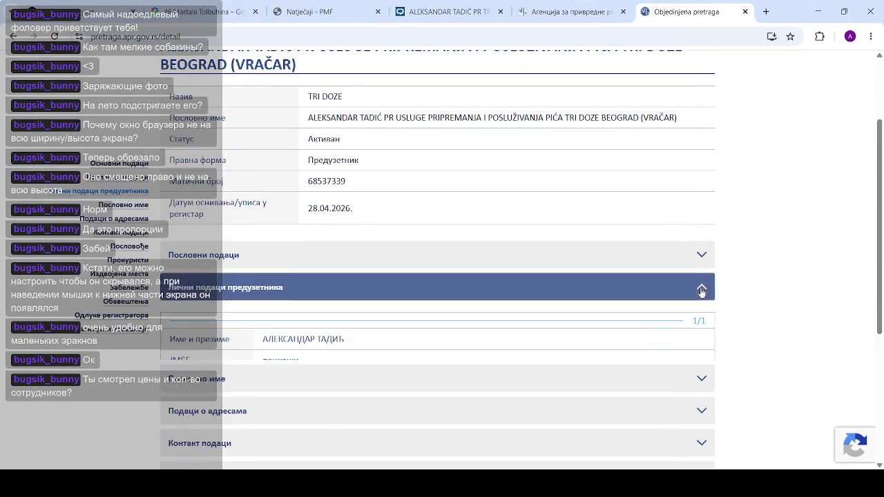
Collapse personal data, then review the business name and seat address/e-mail sections
scroll(408, 295, "down", 2)
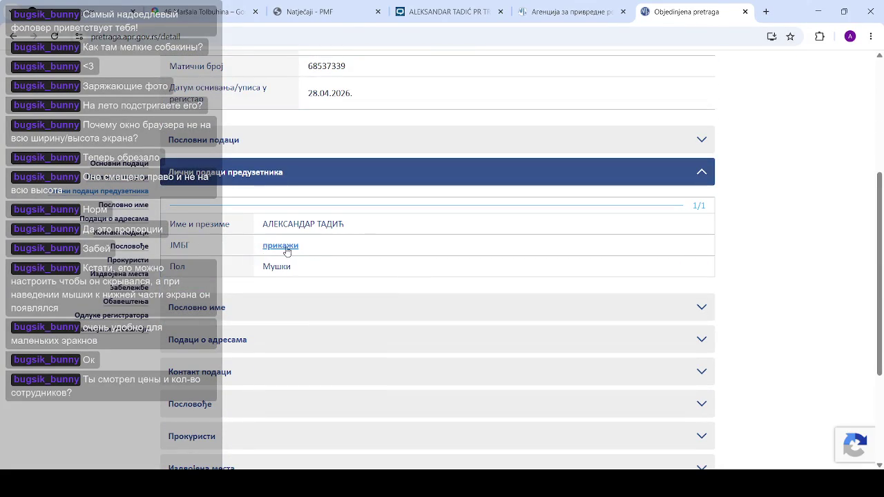
left_click(700, 178)
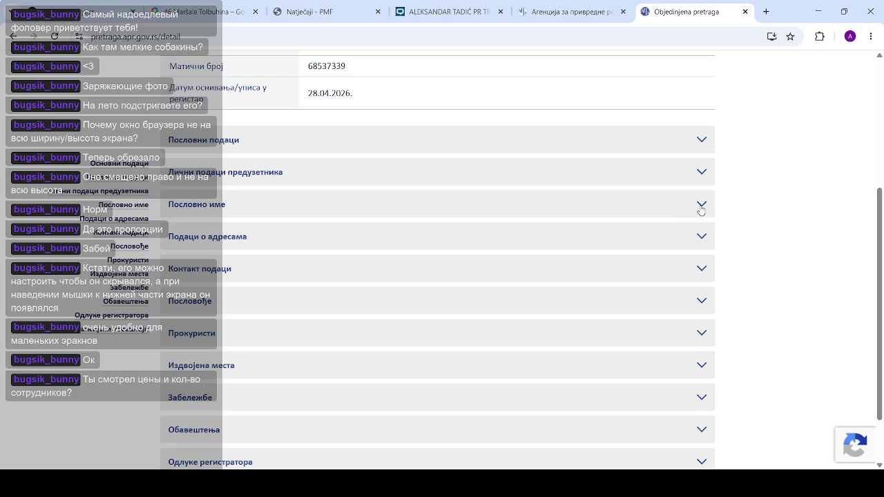
left_click(701, 211)
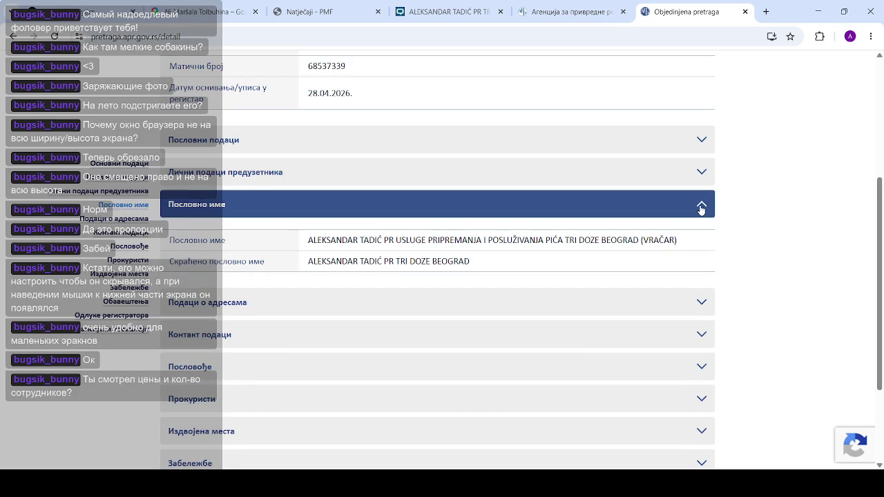
left_click(701, 210)
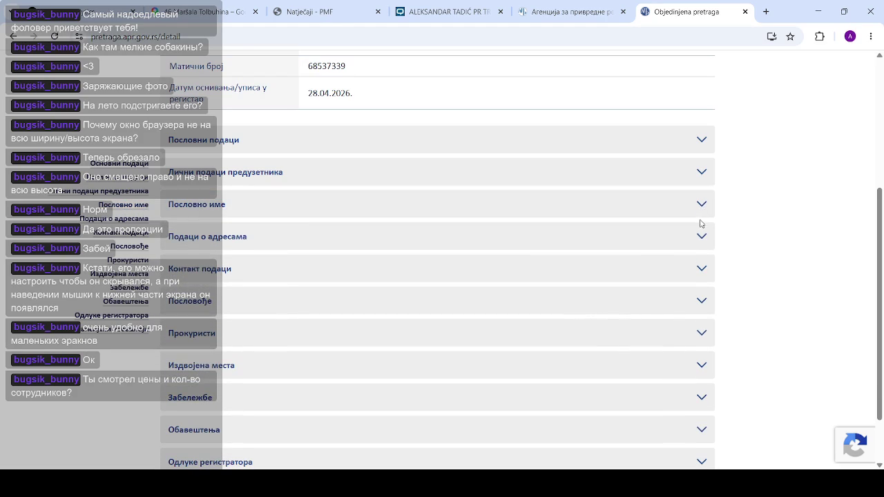
left_click(701, 239)
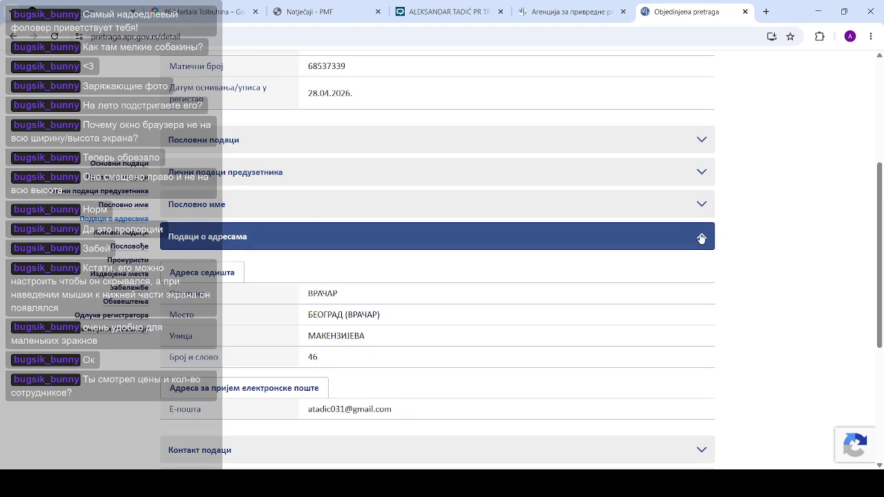
scroll(700, 239, "down", 1)
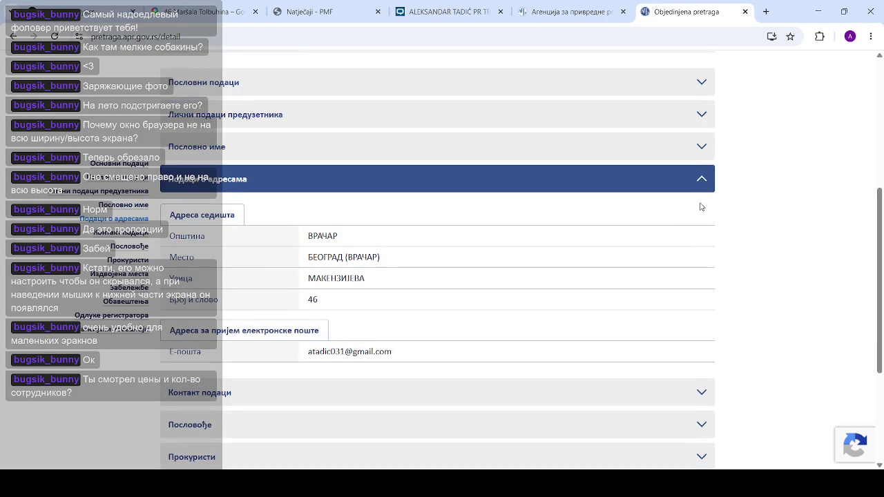
left_click(701, 181)
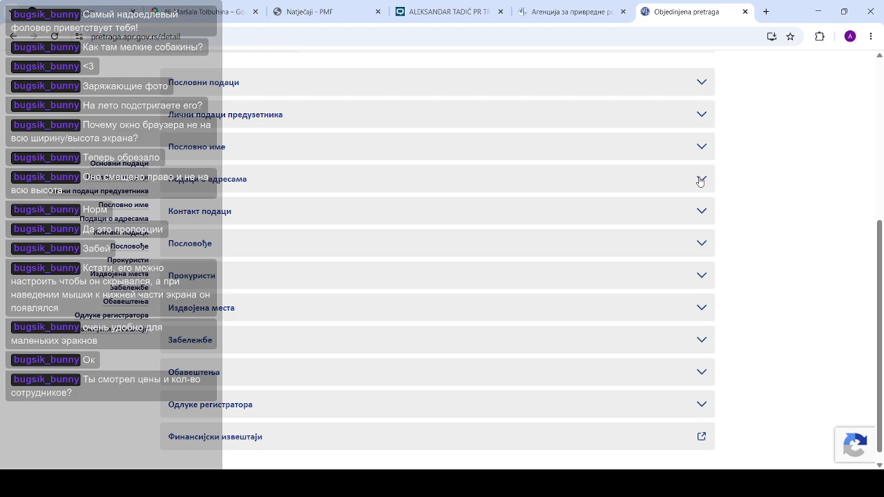
Check the managers, procurators, branch offices, annotations and notices sections for registered data
left_click(699, 243)
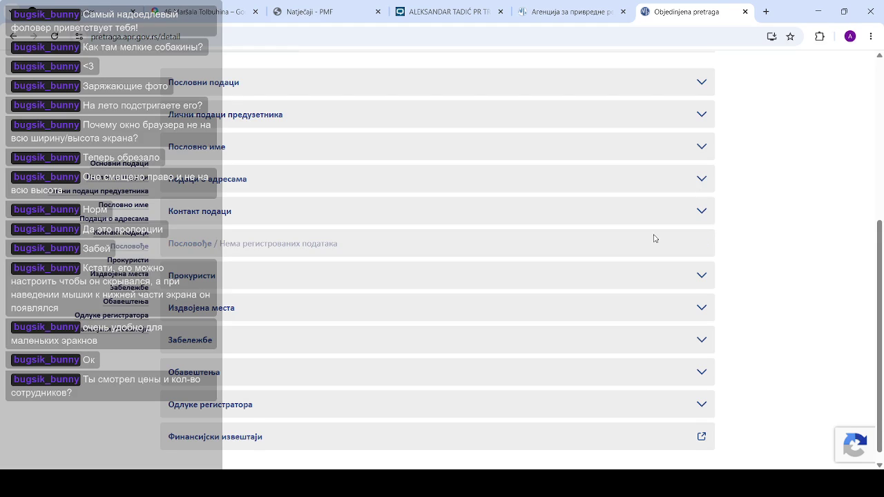
scroll(654, 238, "down", 1)
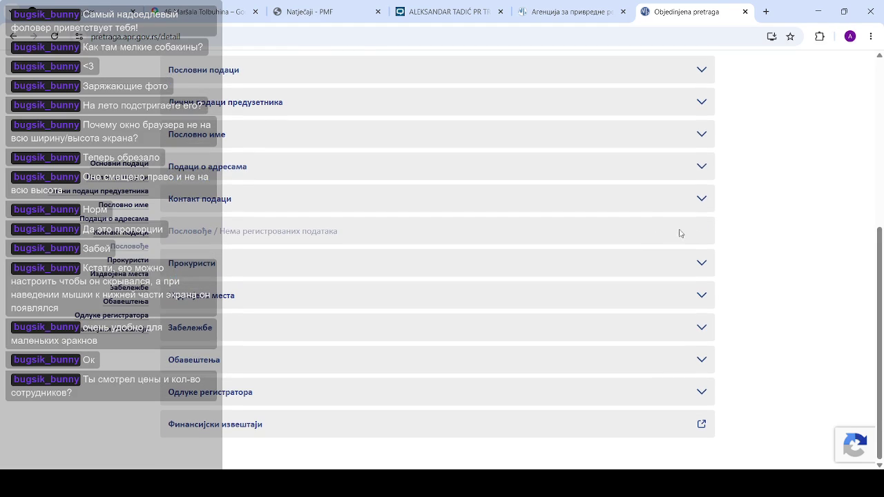
left_click(701, 276)
left_click(701, 293)
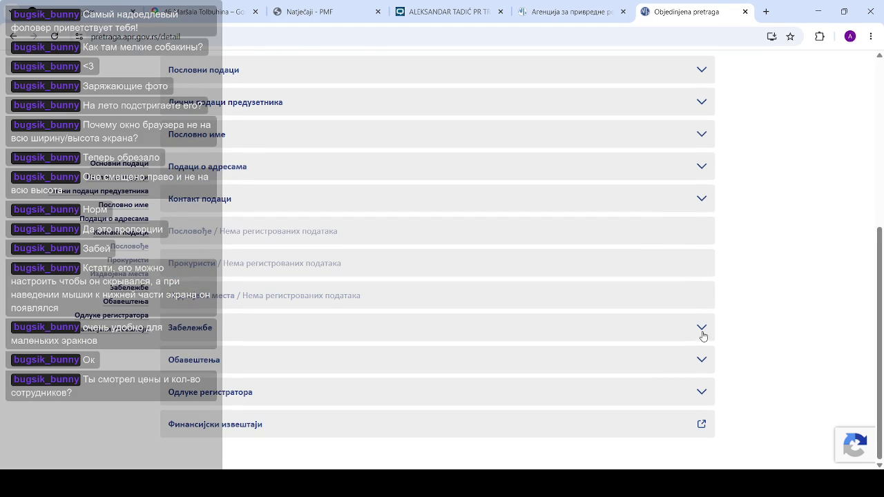
left_click(703, 326)
left_click(703, 360)
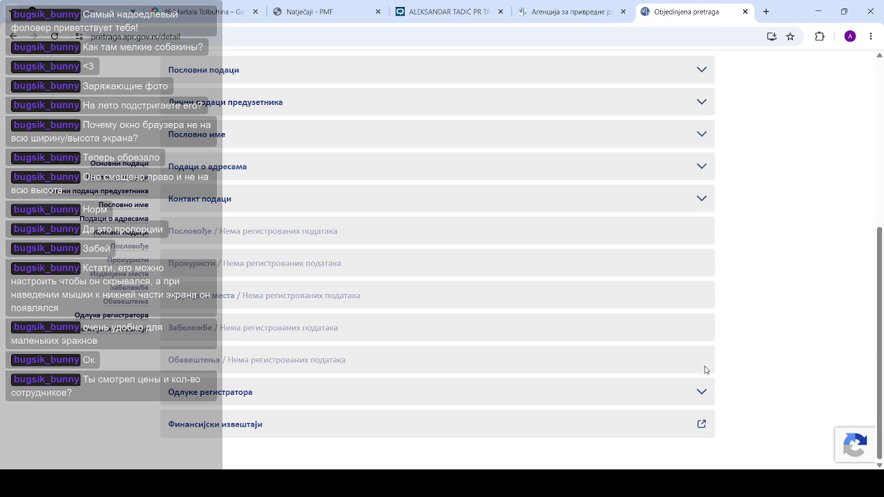
Under registrar decisions, pick 2026 and download decision BP 63514/2026
left_click(704, 393)
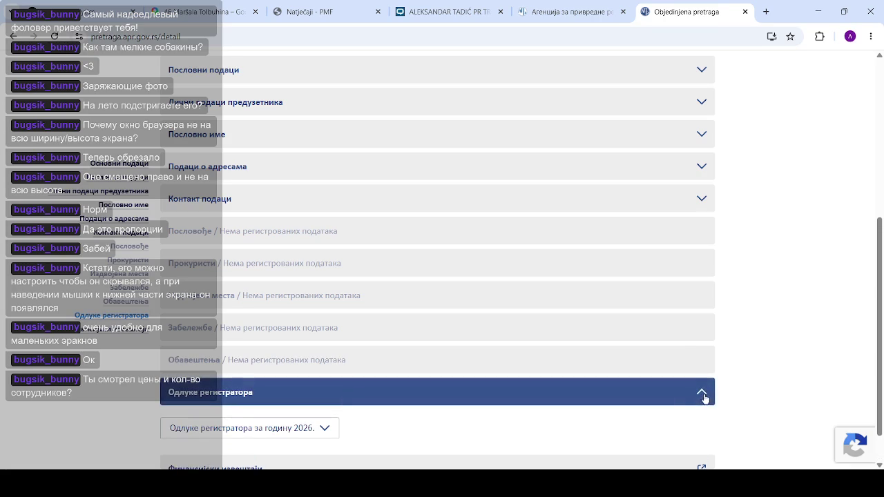
scroll(597, 261, "down", 1)
left_click(325, 384)
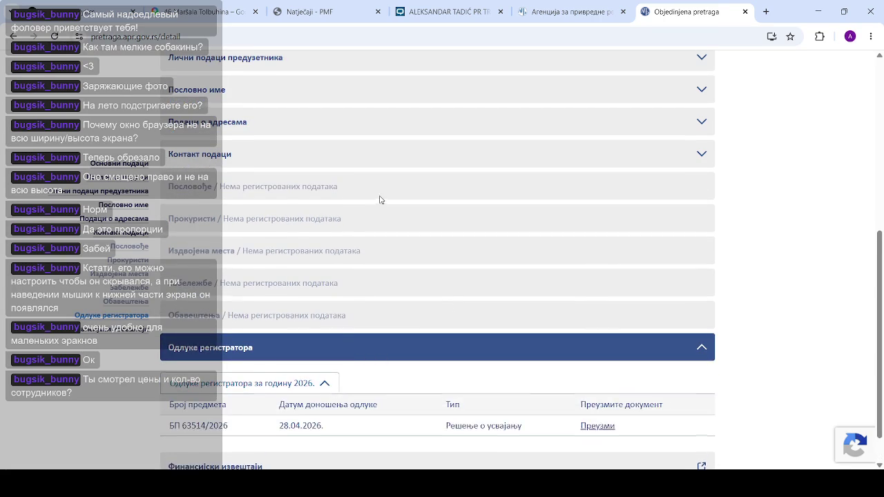
scroll(383, 195, "down", 1)
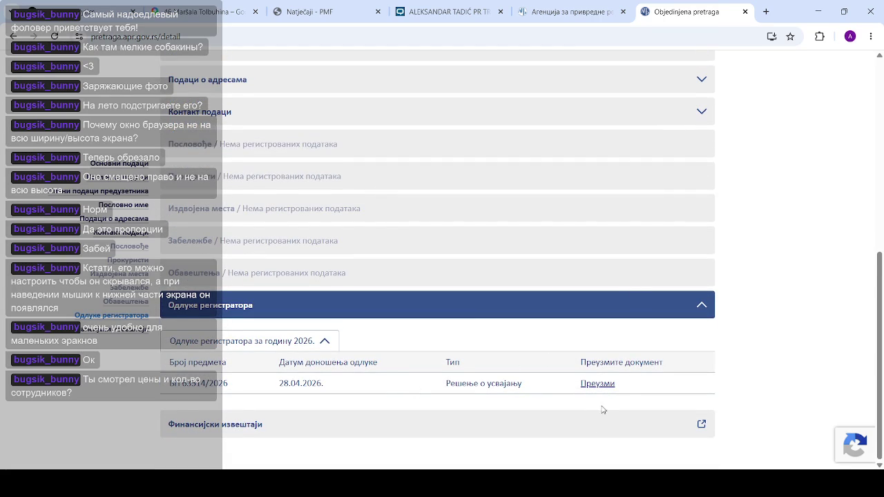
left_click(598, 384)
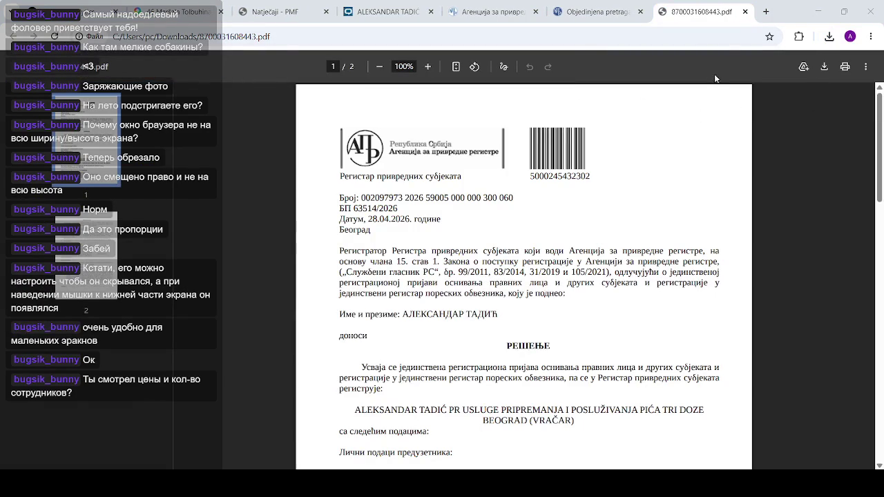
Save the APR registration decision PDF to the computer and skim its first page
left_click(825, 64)
scroll(610, 323, "down", 3)
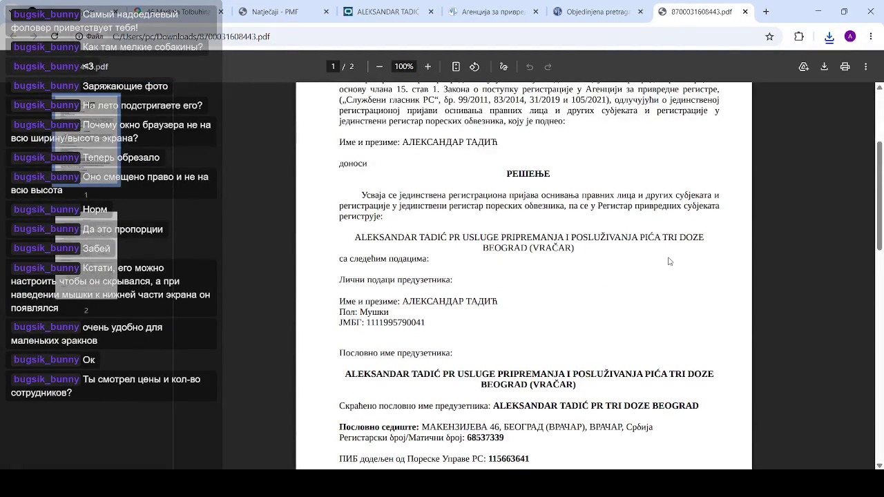
scroll(668, 261, "up", 3)
scroll(622, 290, "down", 15)
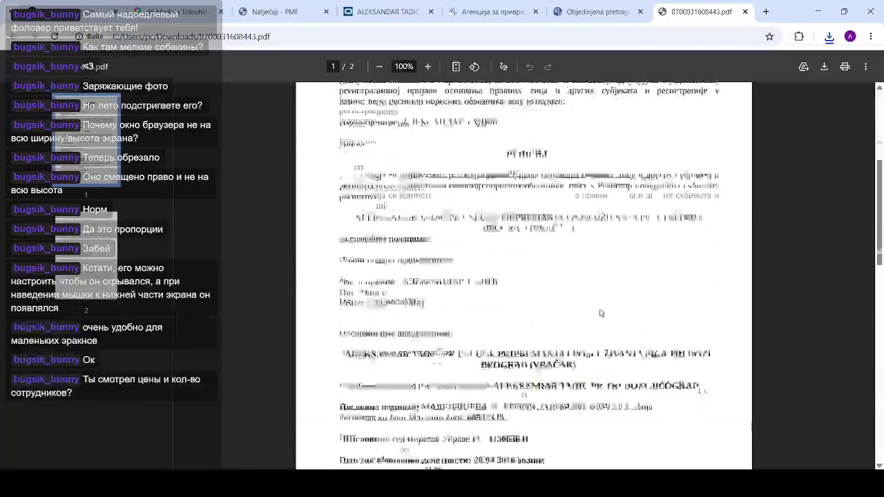
left_click_drag(879, 390, 881, 404)
Review the owner's personal details, briefly selecting the sex and ID number lines
scroll(879, 404, "up", 1)
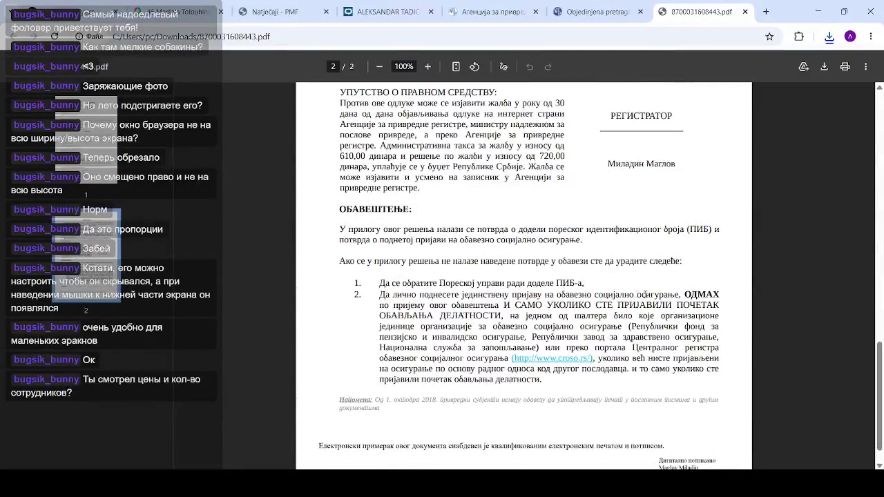
scroll(644, 229, "up", 3)
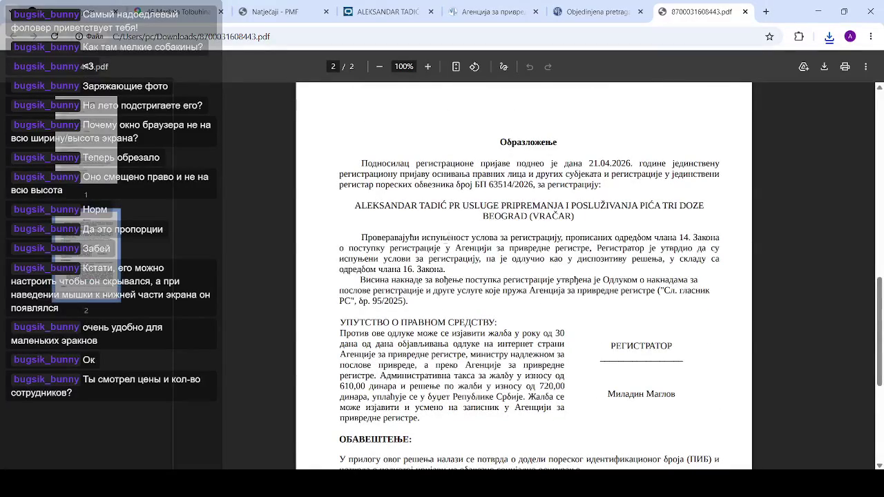
scroll(445, 236, "up", 10)
scroll(440, 244, "up", 1)
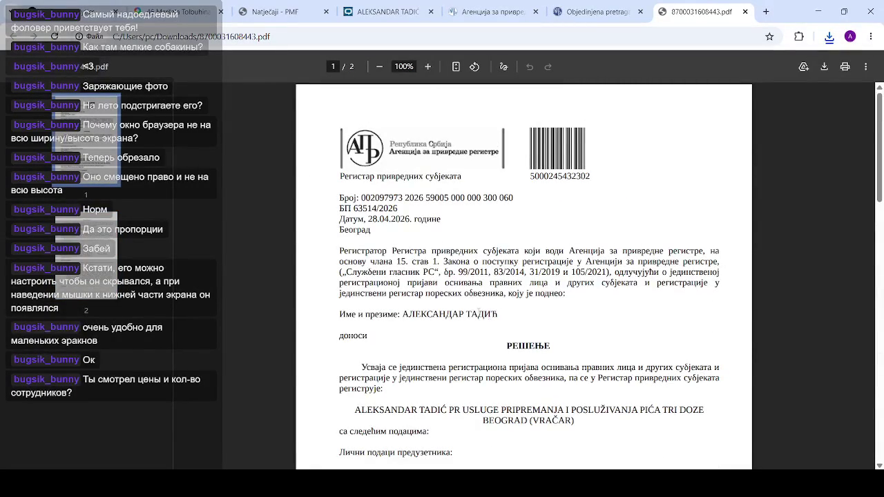
scroll(419, 309, "down", 4)
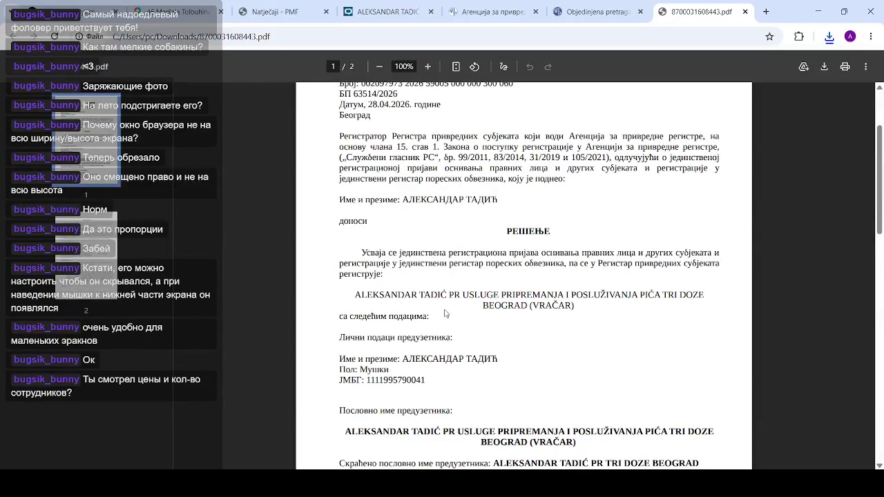
scroll(413, 387, "down", 2)
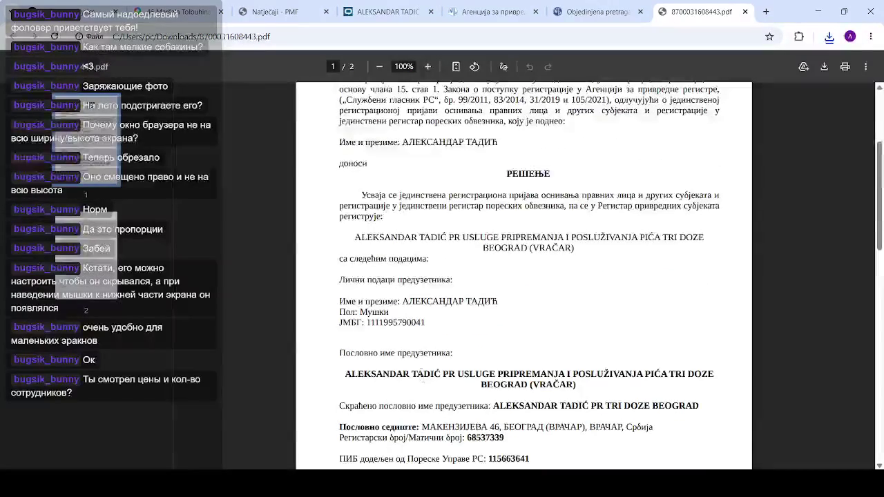
triple_click(414, 322)
left_click(414, 321)
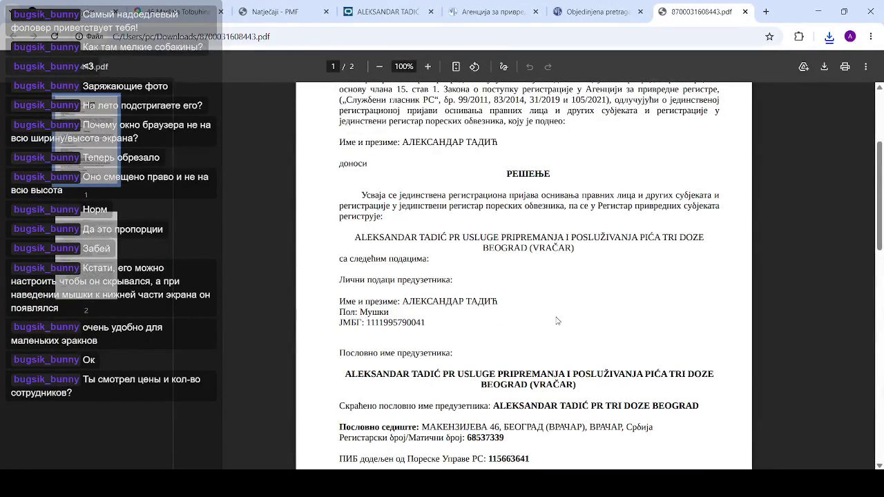
scroll(486, 287, "down", 1)
scroll(481, 281, "down", 1)
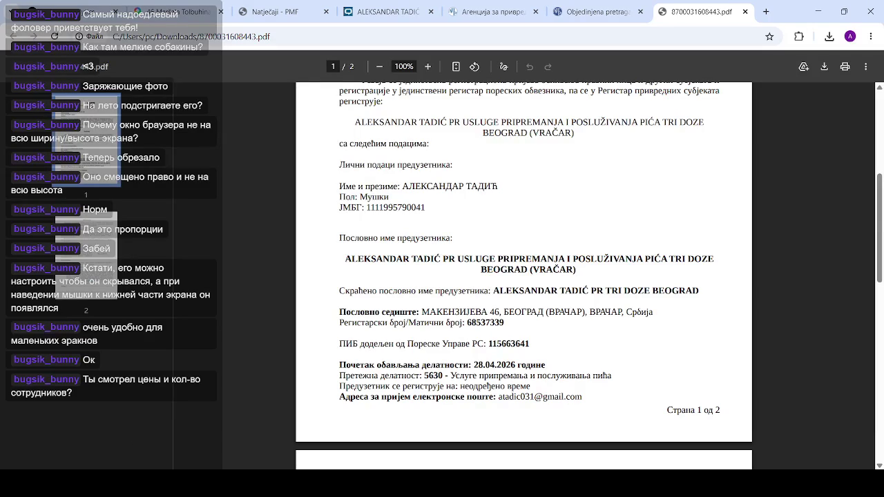
Read the decision to the end of page 2, then close the PDF tab
scroll(554, 312, "down", 3)
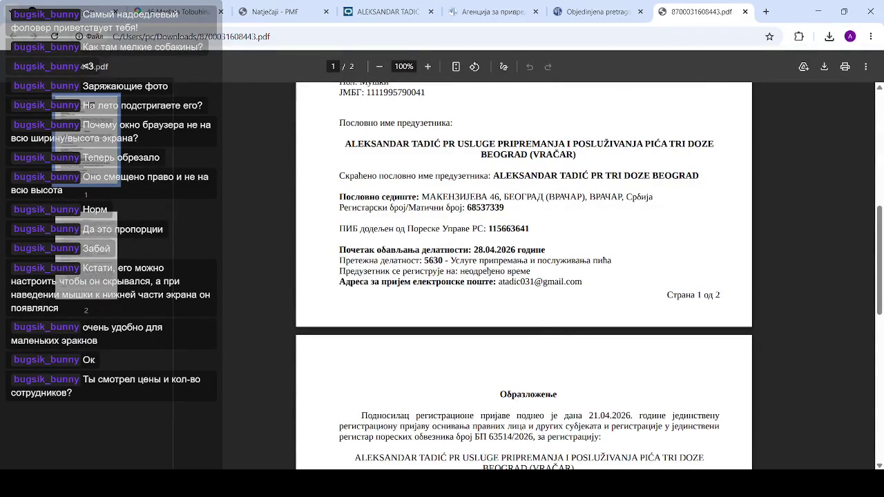
scroll(476, 283, "down", 5)
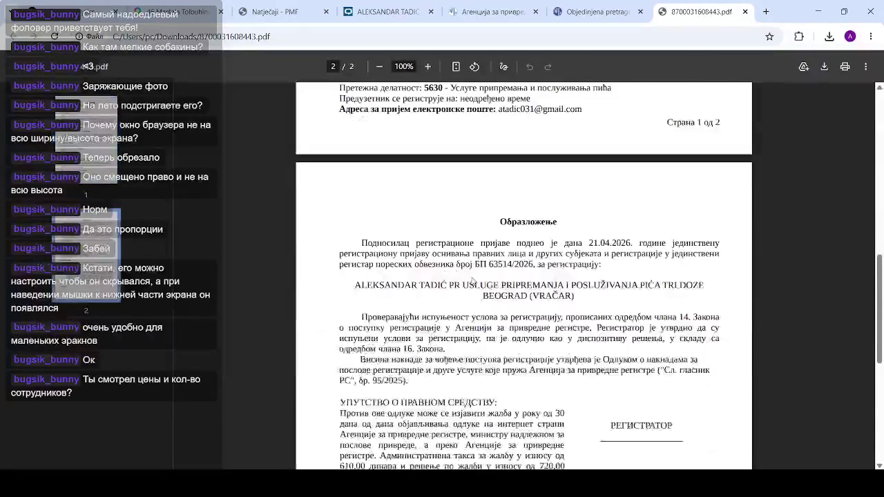
scroll(476, 283, "down", 1)
scroll(486, 281, "down", 3)
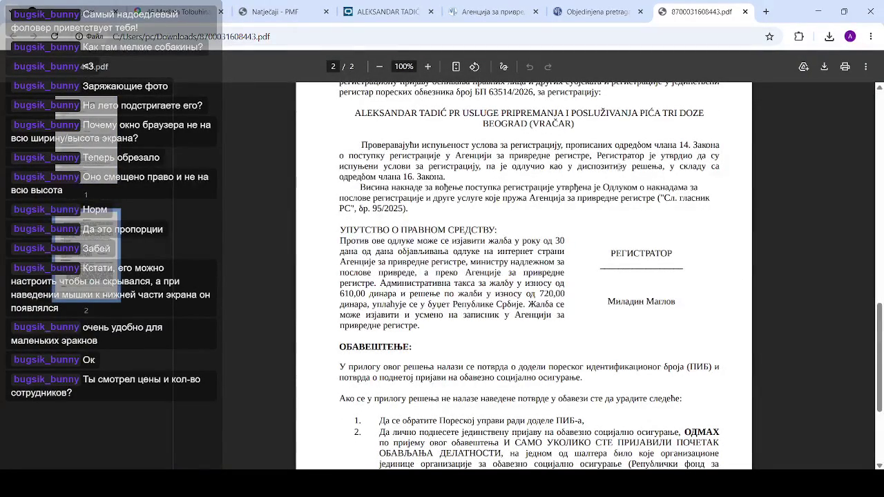
scroll(440, 180, "down", 5)
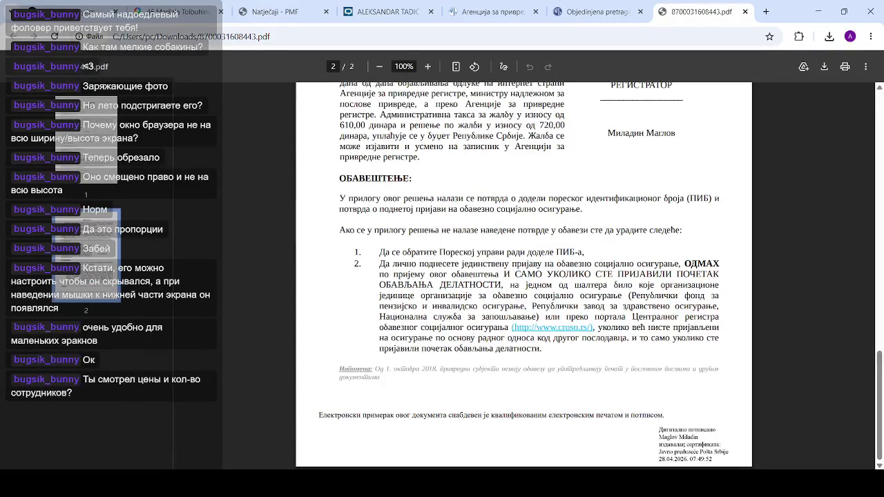
left_click(744, 12)
Return to the Jezgro dashboard tab (127.0.0.1:8050) showing the 2026 period comparison cards
left_click(90, 15)
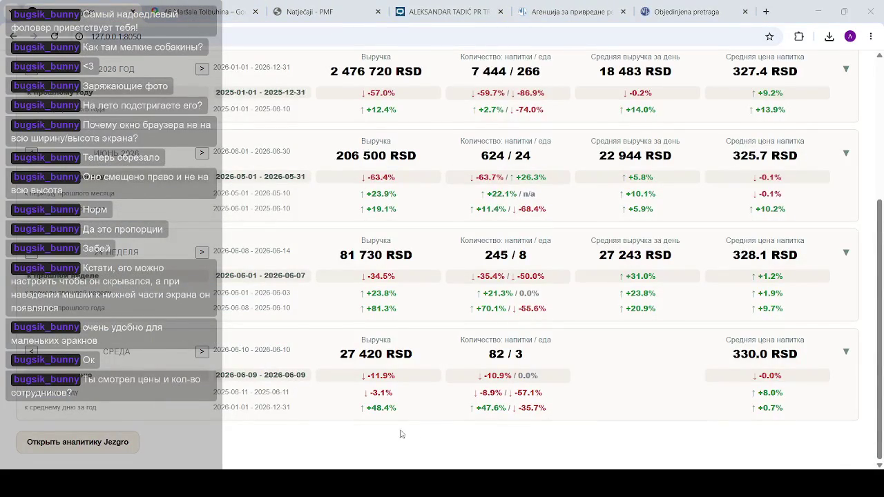
left_click(543, 432)
Close the PMF, CompanyWall and APR tabs and paste the suf.purs.gov.rs link into a new tab
left_click(818, 11)
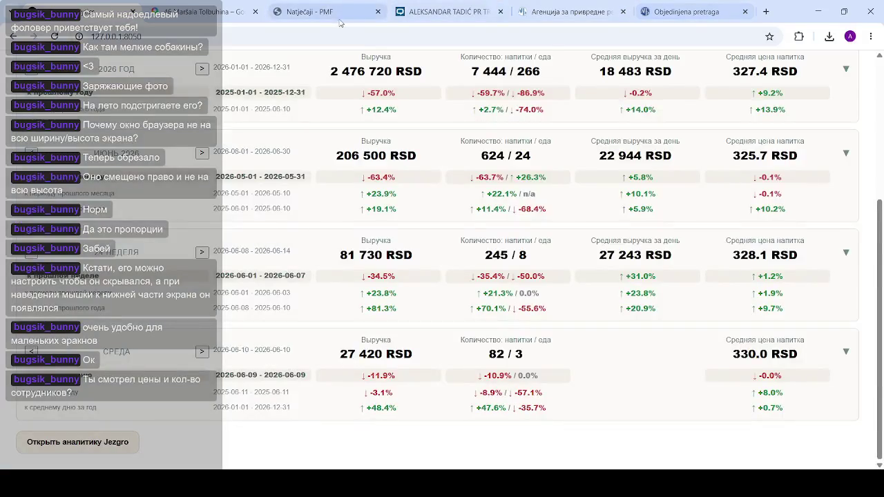
left_click(350, 13)
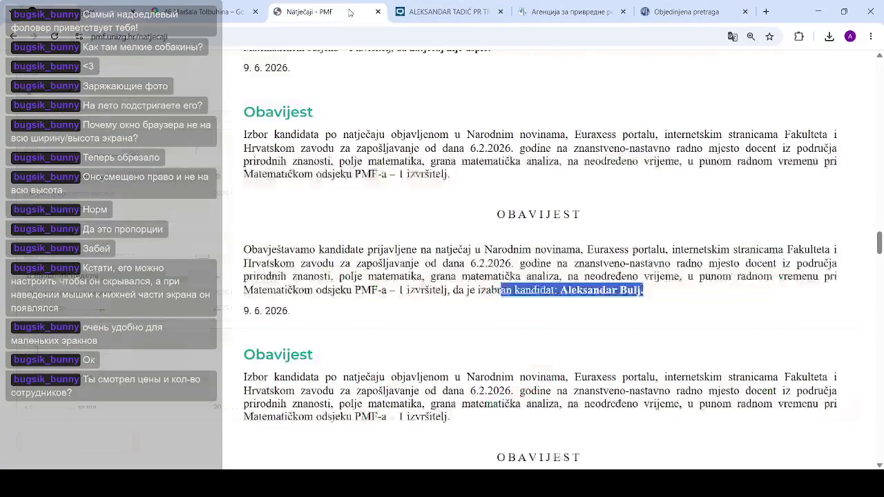
left_click(378, 11)
left_click(377, 12)
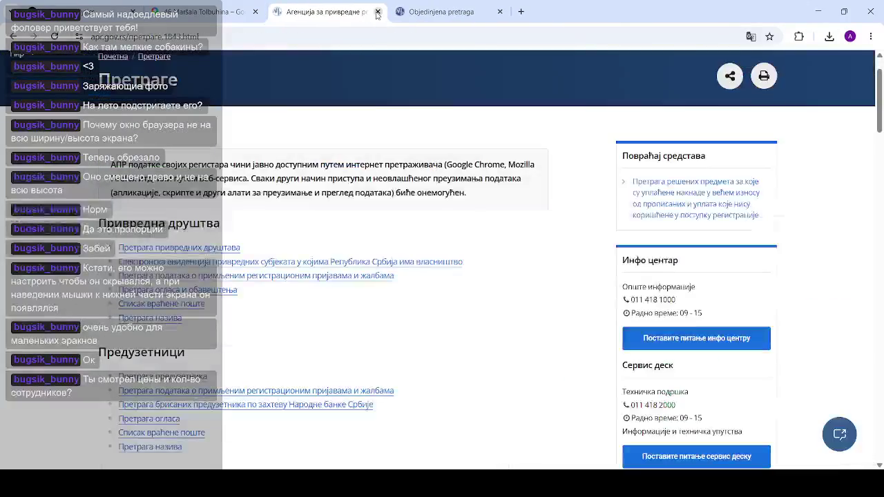
left_click(377, 11)
left_click(378, 12)
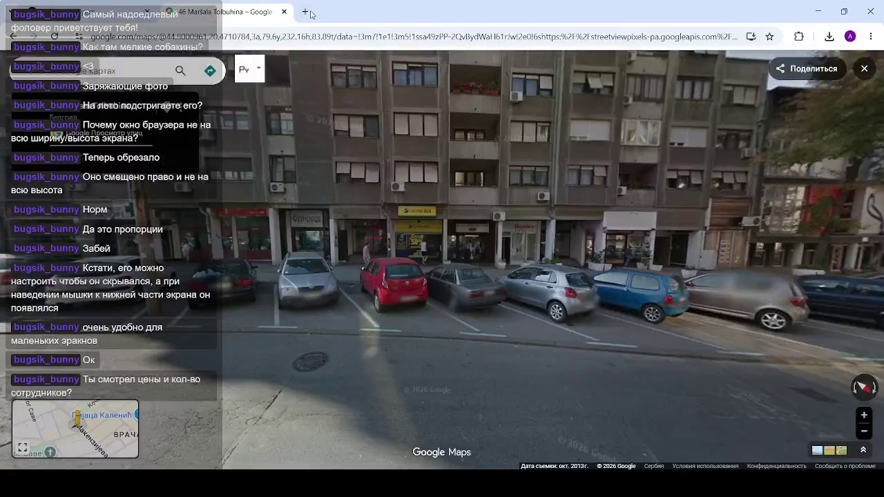
left_click(304, 12)
key("ctrl+v")
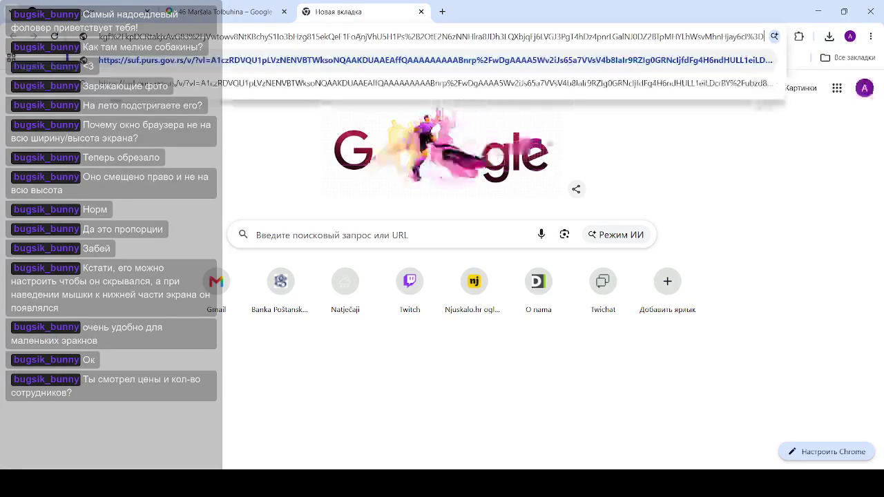
Load the TaxCore verification page, close the Google Maps tab, and check total counter 13608
key("Return")
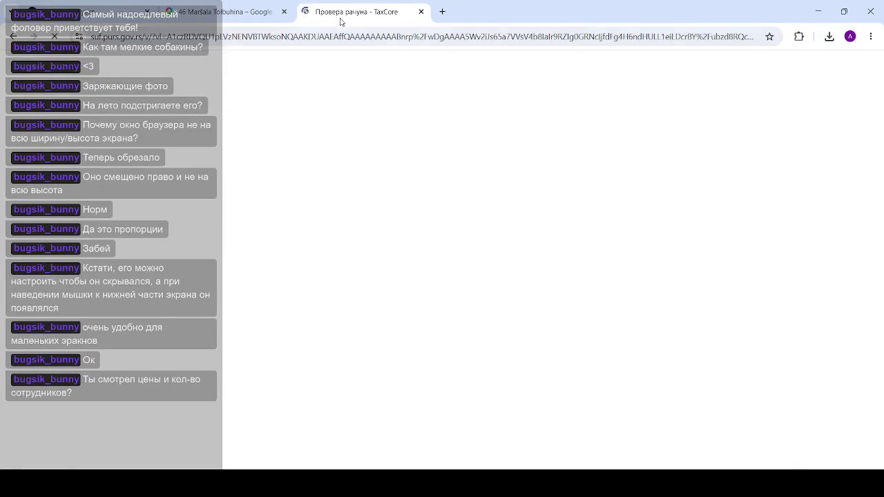
left_click(284, 11)
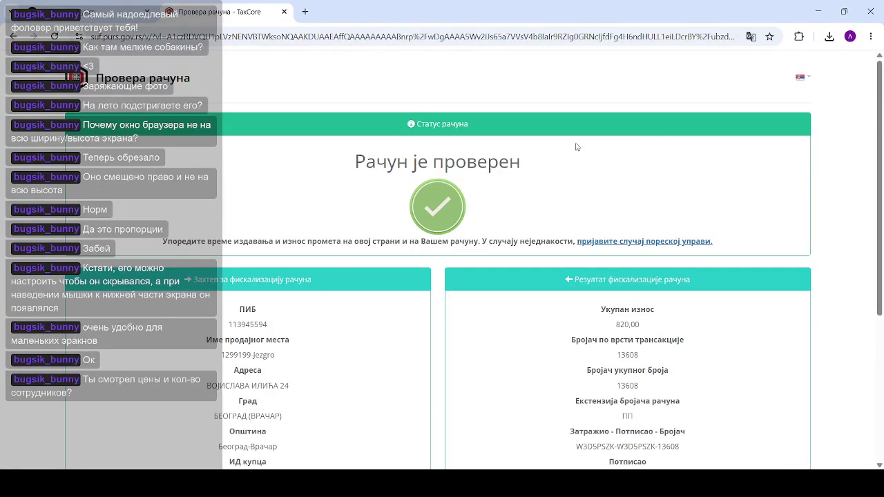
scroll(566, 147, "down", 1)
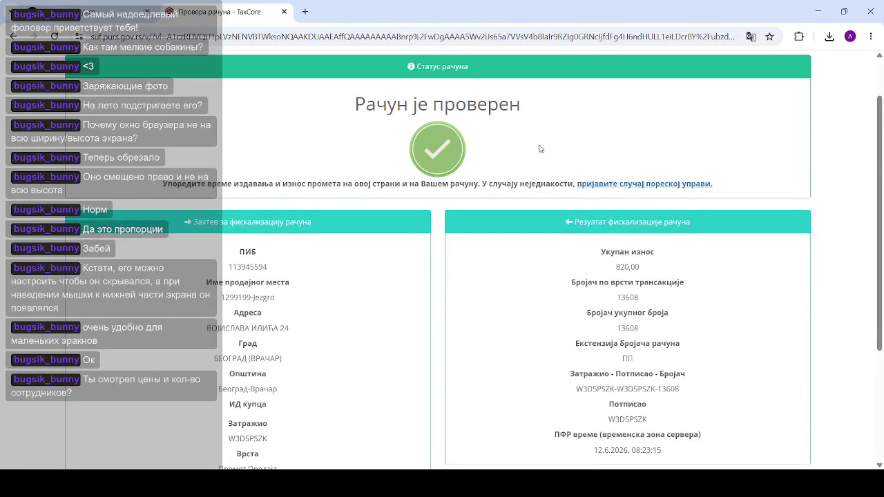
scroll(540, 149, "down", 3)
mouse_move(879, 269)
left_mouse_down()
mouse_move(879, 318)
mouse_move(881, 245)
left_mouse_up()
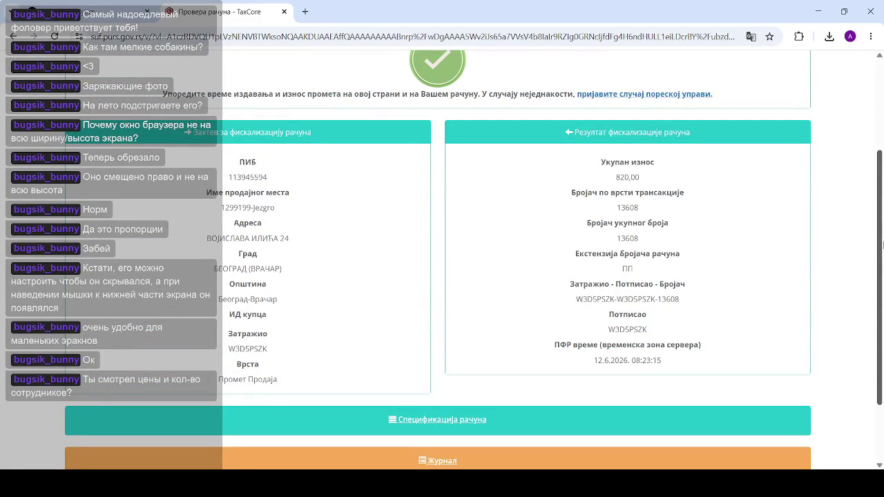
mouse_move(882, 245)
left_mouse_down()
mouse_move(881, 234)
mouse_move(881, 270)
mouse_move(882, 216)
mouse_move(882, 225)
left_mouse_up()
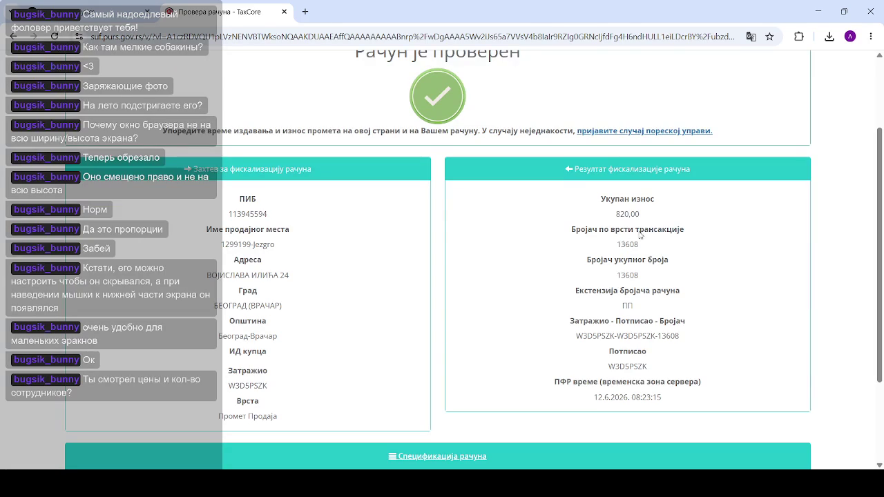
left_click_drag(638, 276, 606, 264)
left_click(680, 275)
Expand the receipt's itemised specification and journal listing Mleko and Late totalling 820,00
scroll(680, 276, "down", 3)
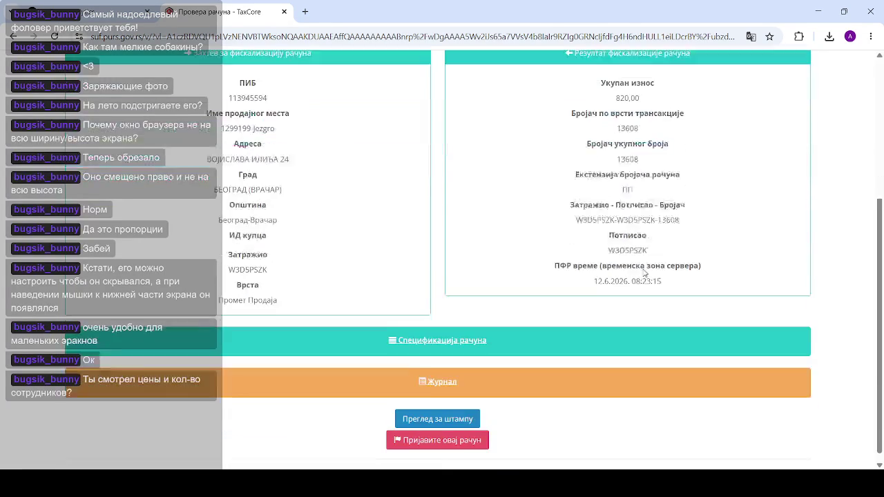
left_click(442, 332)
scroll(276, 279, "down", 2)
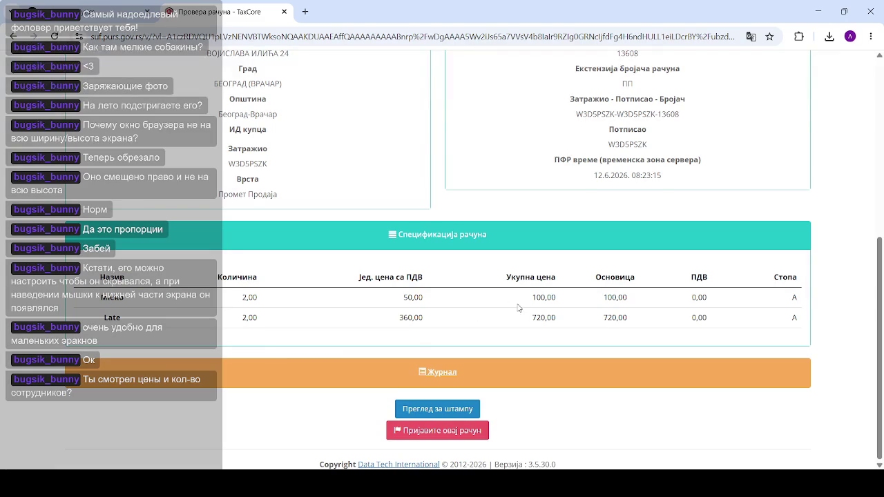
left_click(460, 367)
scroll(521, 193, "down", 7)
scroll(525, 190, "up", 2)
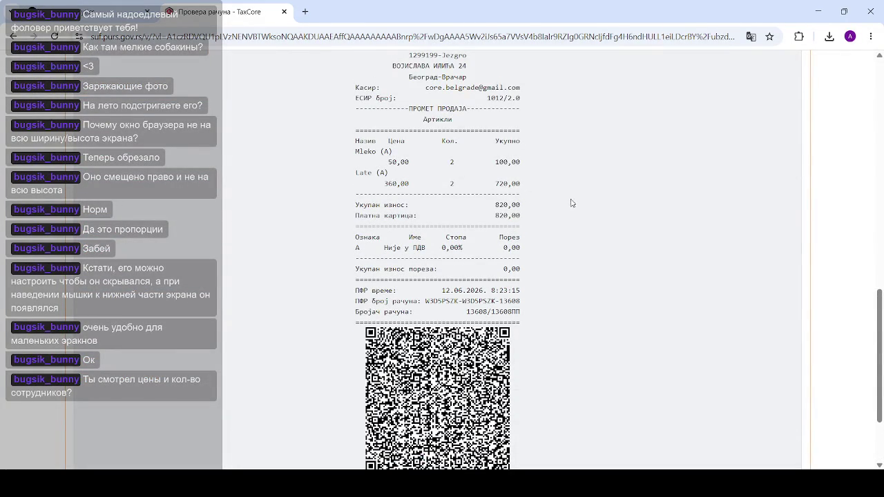
scroll(502, 308, "up", 1)
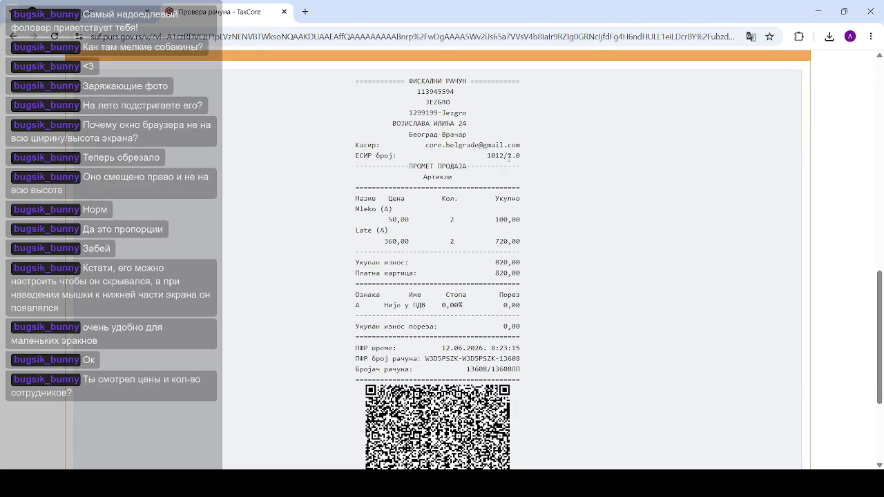
scroll(506, 159, "down", 1)
scroll(506, 159, "down", 2)
scroll(507, 158, "up", 3)
left_click_drag(463, 370, 492, 370)
left_click(631, 256)
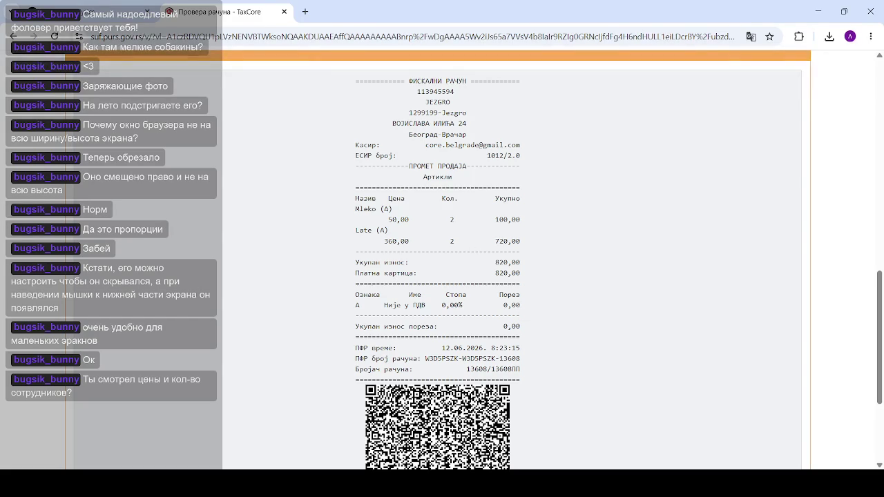
Highlight the counter value and item lines through the card total on the TaxCore receipt
left_click_drag(463, 370, 536, 369)
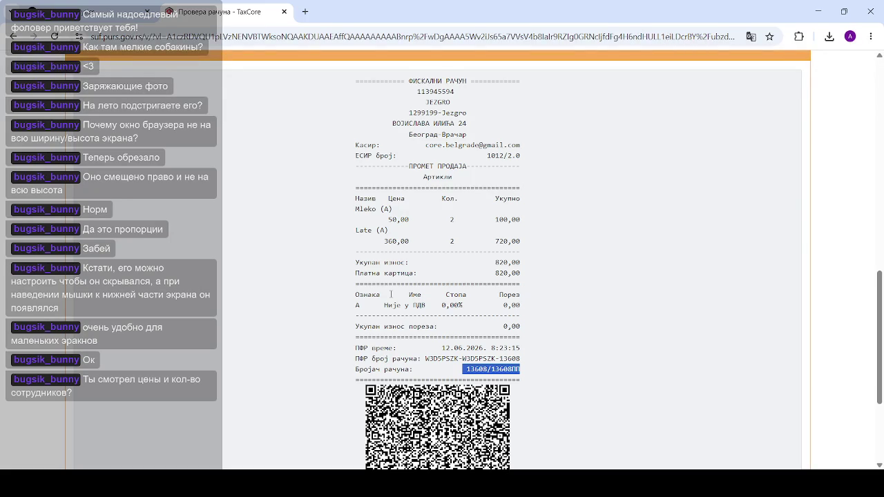
left_click(459, 265)
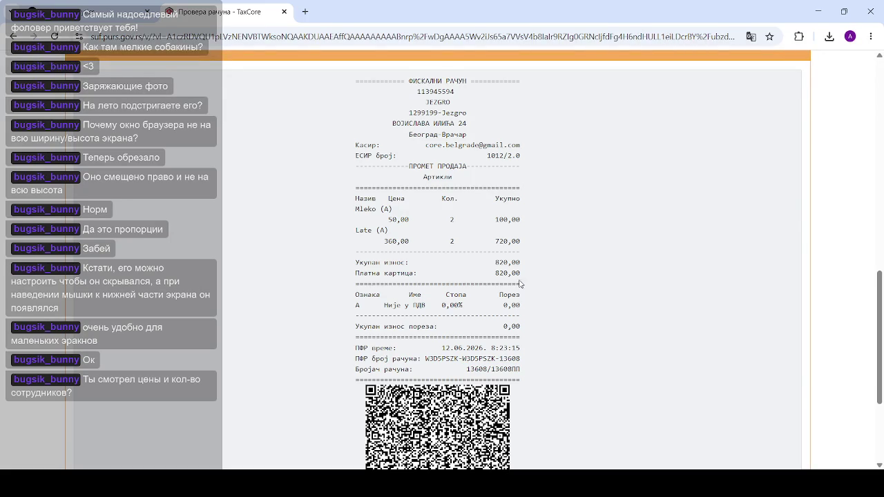
mouse_move(519, 276)
left_mouse_down()
mouse_move(434, 199)
mouse_move(383, 241)
mouse_move(391, 230)
left_mouse_up()
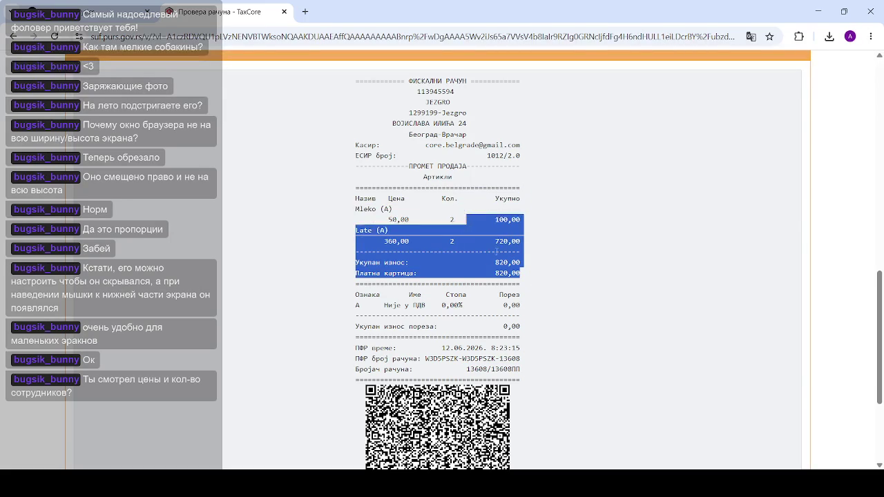
left_click(505, 257)
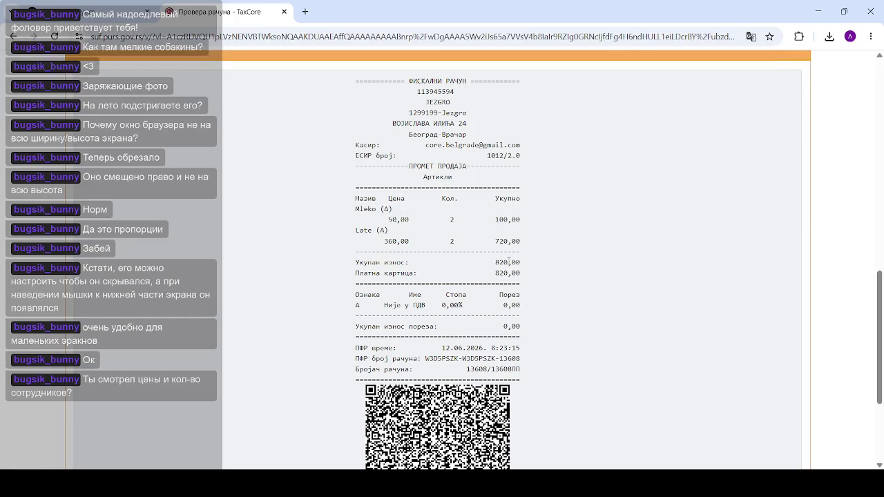
left_click_drag(464, 369, 528, 375)
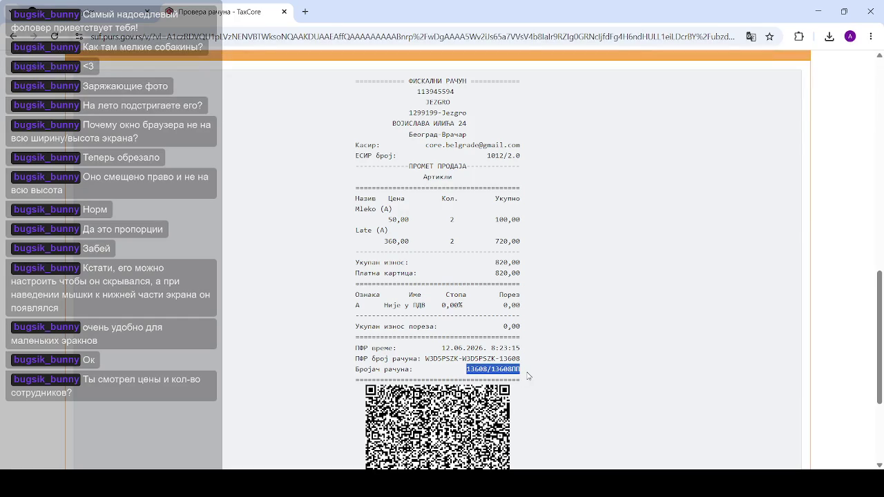
left_click(514, 345)
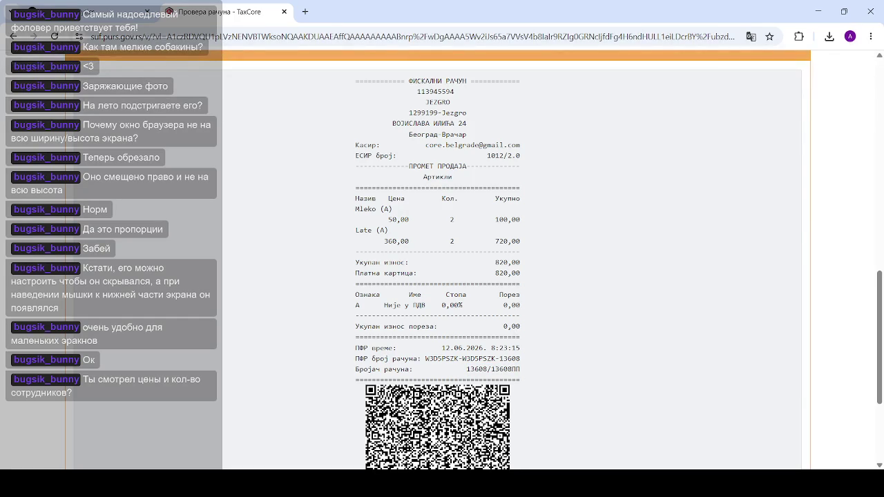
scroll(468, 334, "up", 2)
scroll(467, 334, "up", 3)
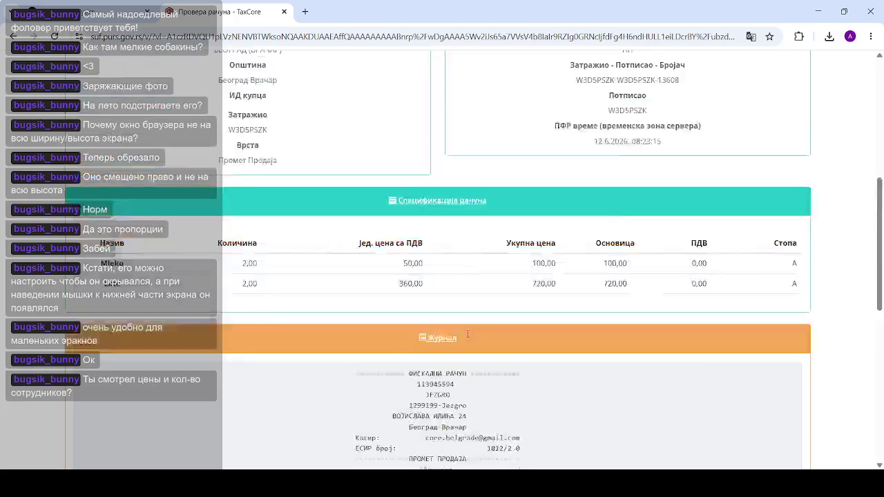
scroll(467, 334, "up", 2)
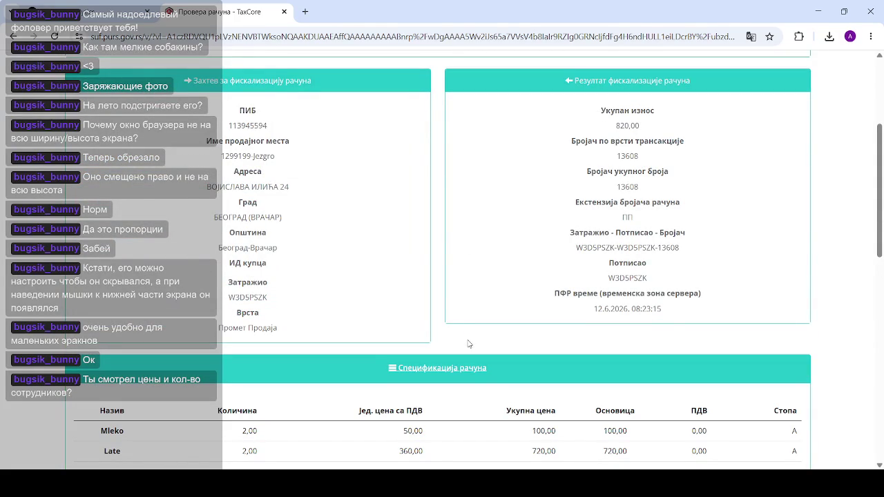
mouse_move(879, 207)
left_mouse_down()
mouse_move(880, 161)
mouse_move(878, 358)
left_mouse_up()
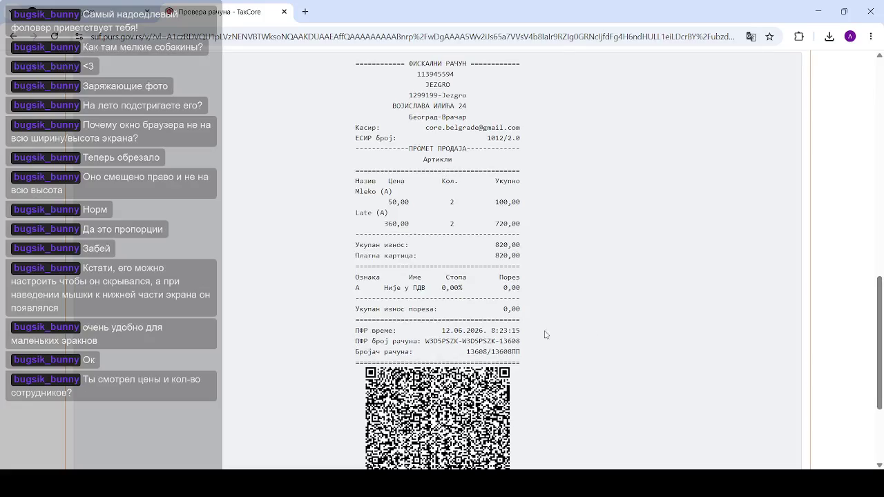
Highlight the receipt rows, the counter value and the full ПФР receipt number
left_click_drag(524, 346, 593, 360)
left_click(447, 345)
left_click_drag(461, 353, 560, 354)
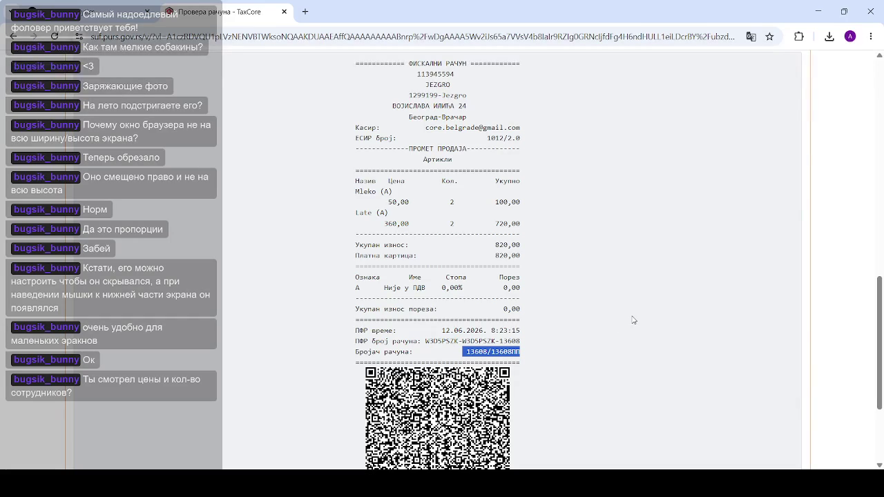
left_click(633, 319)
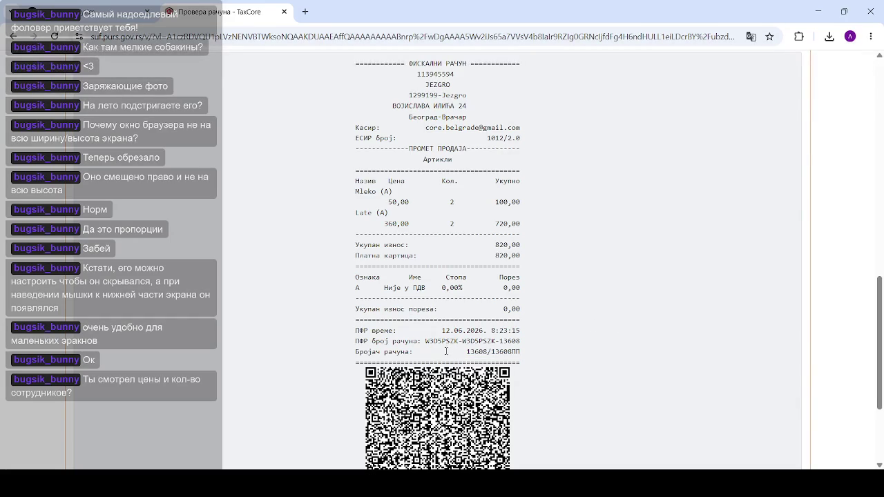
left_click_drag(446, 350, 556, 354)
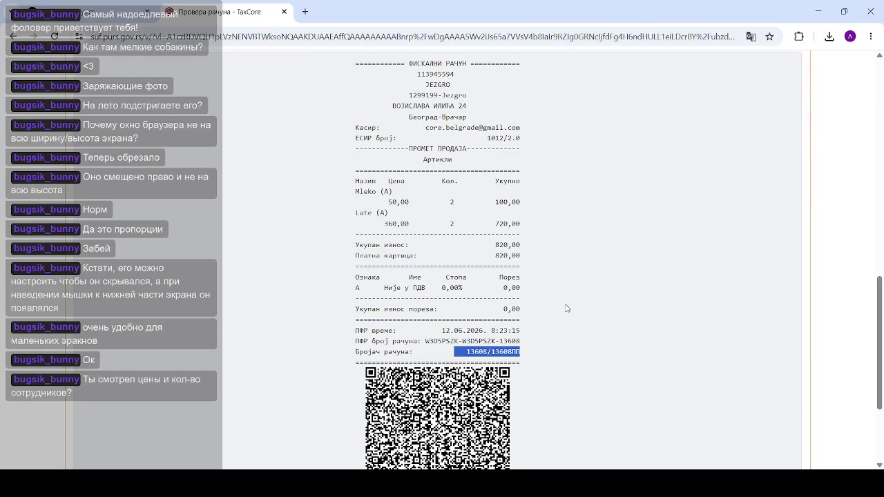
left_click(470, 281)
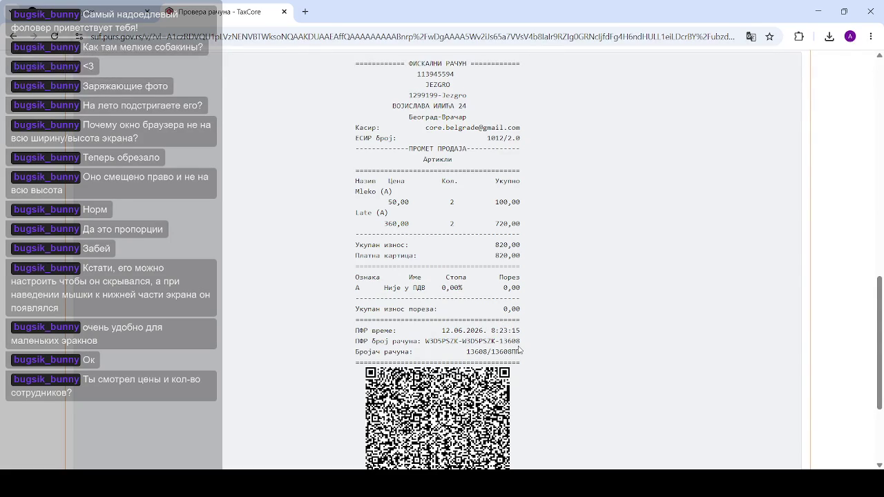
left_click_drag(520, 341, 427, 345)
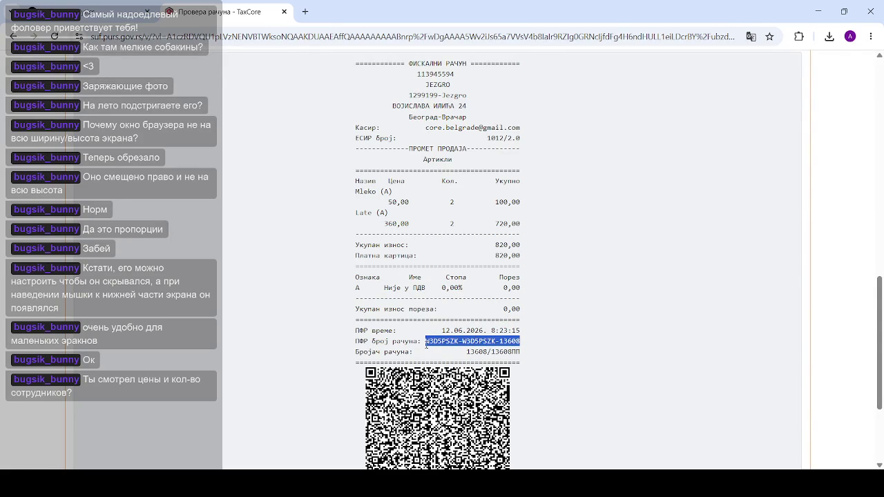
left_click(464, 343)
left_click_drag(496, 342, 426, 343)
left_click_drag(373, 344, 356, 346)
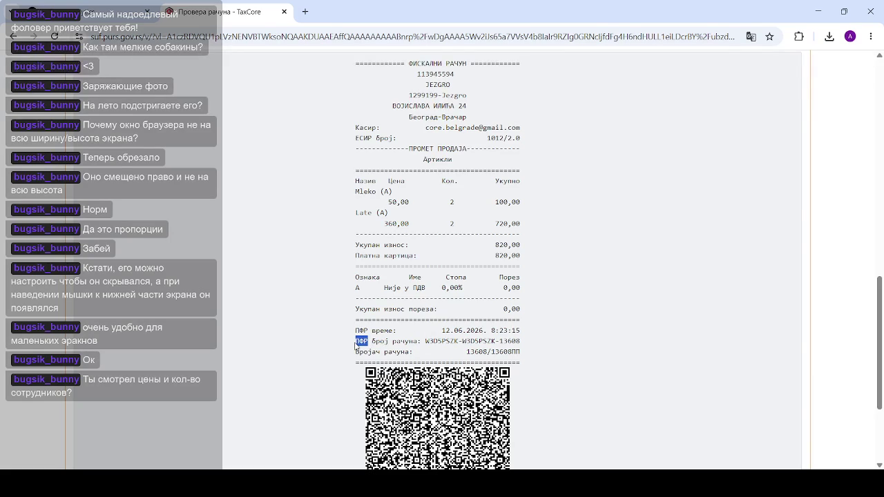
left_click_drag(426, 344, 496, 341)
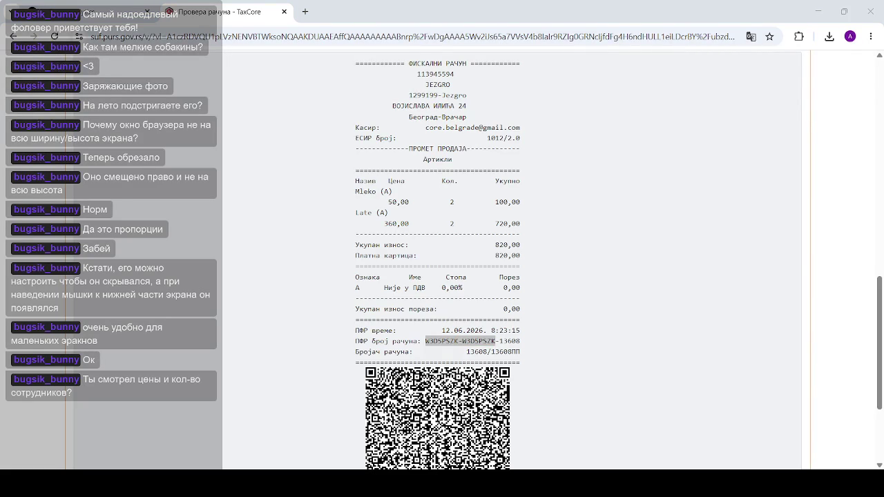
mouse_move(521, 341)
left_mouse_down()
mouse_move(417, 341)
mouse_move(425, 343)
left_mouse_up()
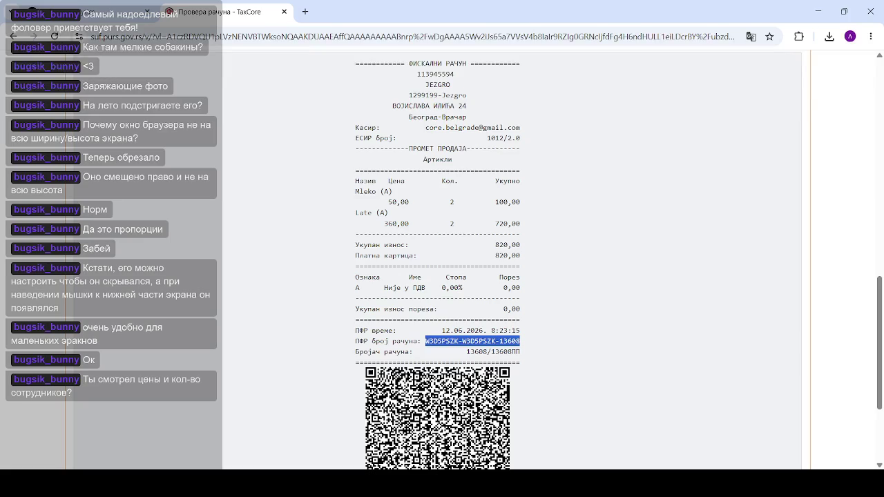
Step away from the browser, then return and highlight the receipt's date, time and counter value
key("alt+Tab")
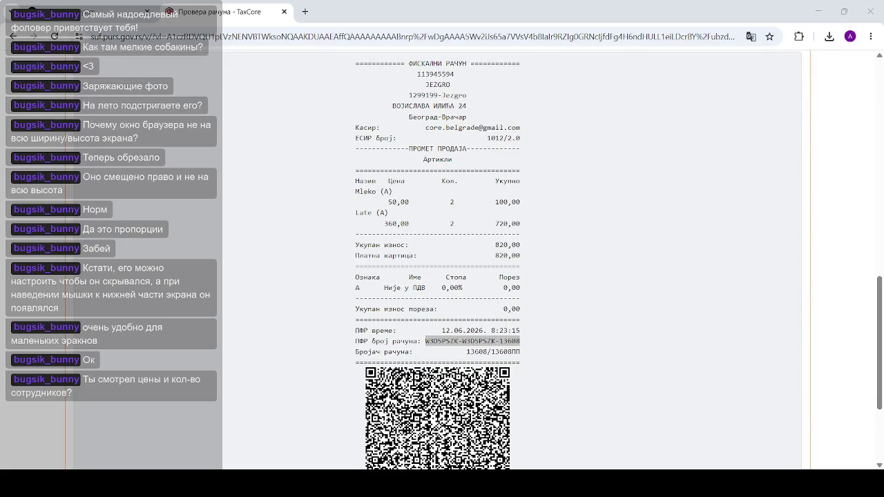
left_click(575, 292)
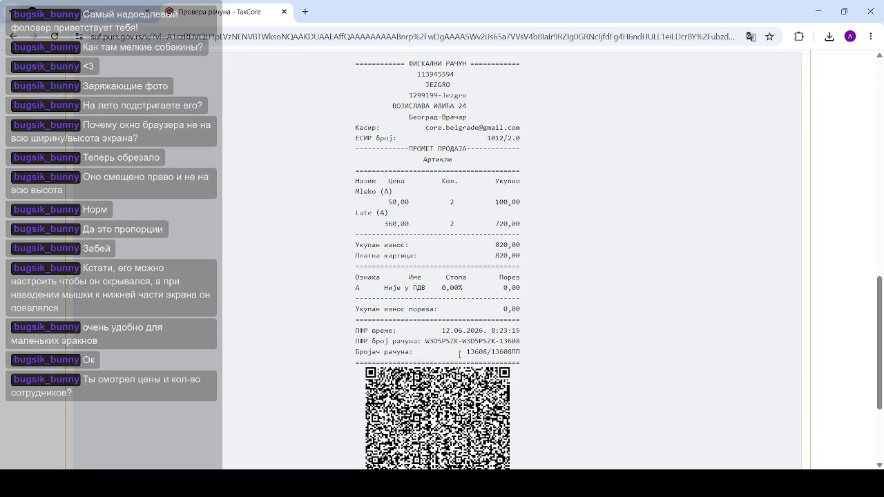
left_click_drag(438, 332, 578, 336)
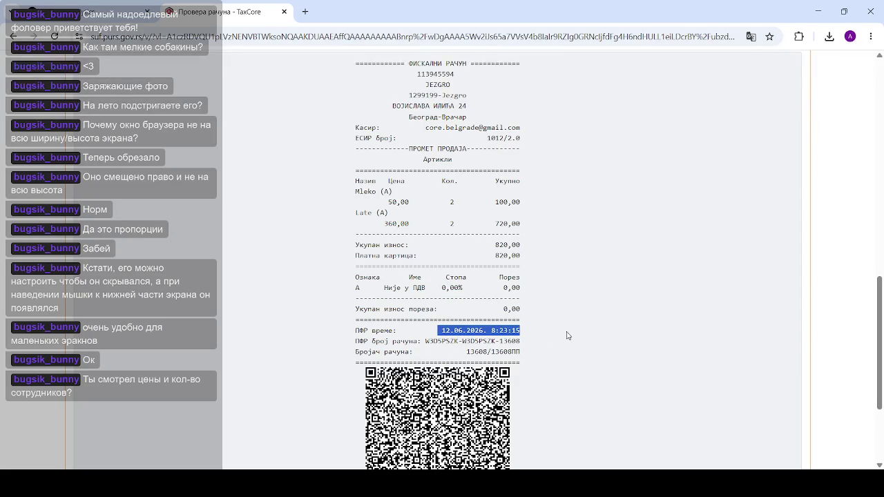
left_click(481, 333)
left_click_drag(481, 333, 536, 331)
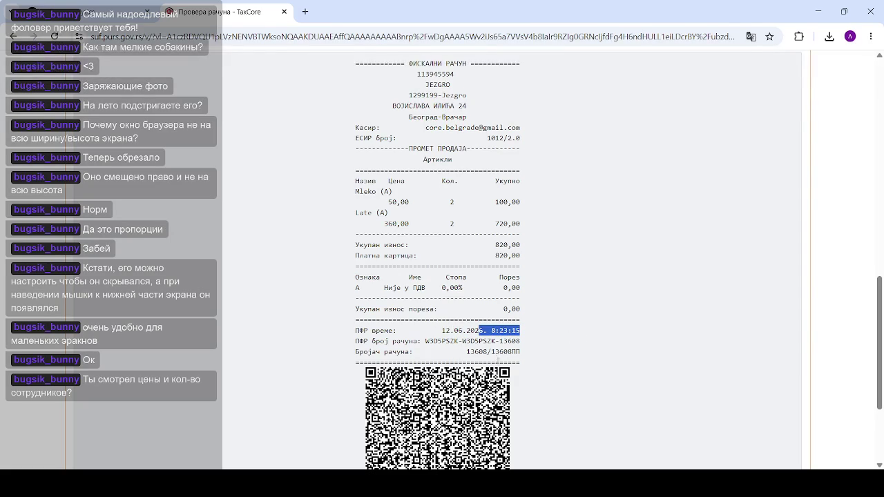
left_click(502, 342)
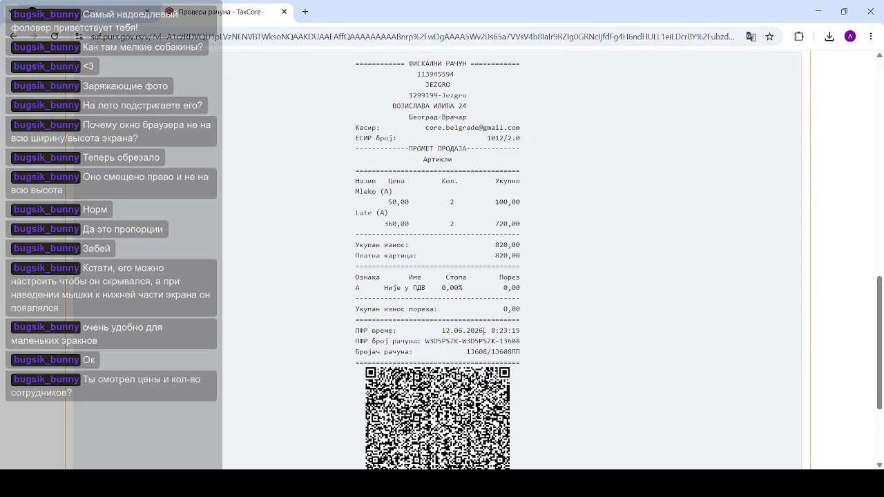
left_click_drag(458, 352, 543, 353)
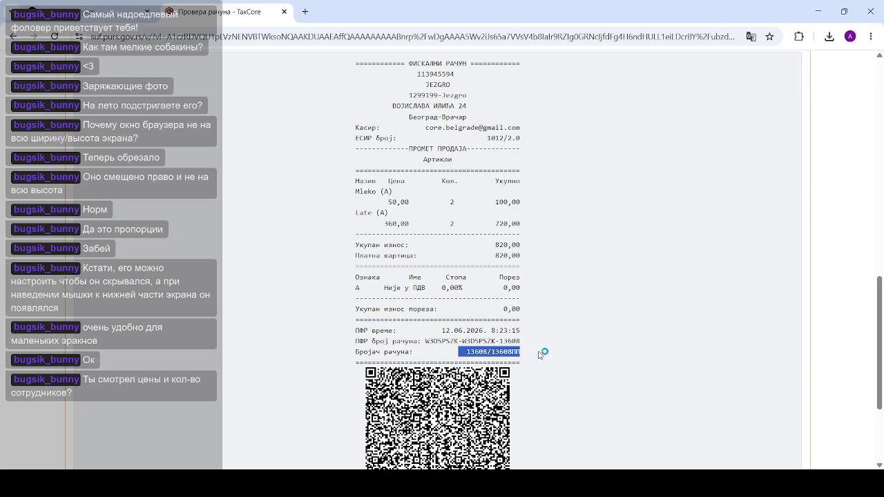
left_click(606, 318)
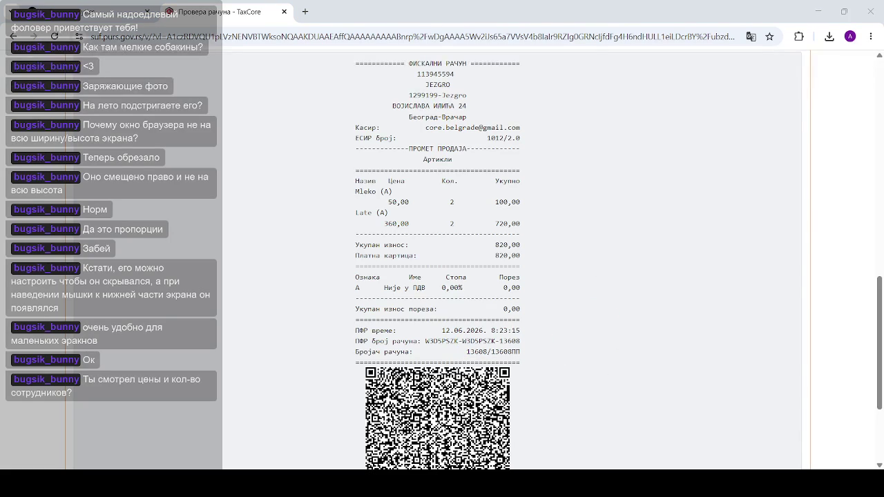
left_click(511, 429)
scroll(554, 300, "down", 3)
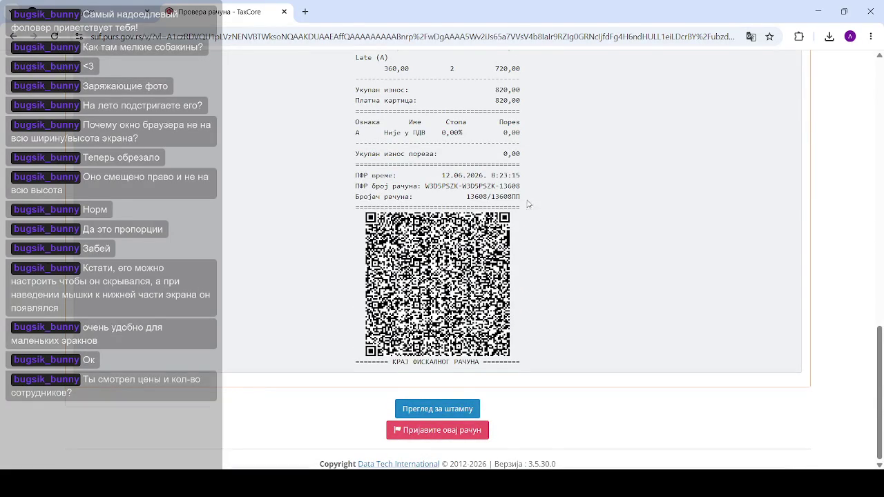
scroll(524, 207, "up", 15)
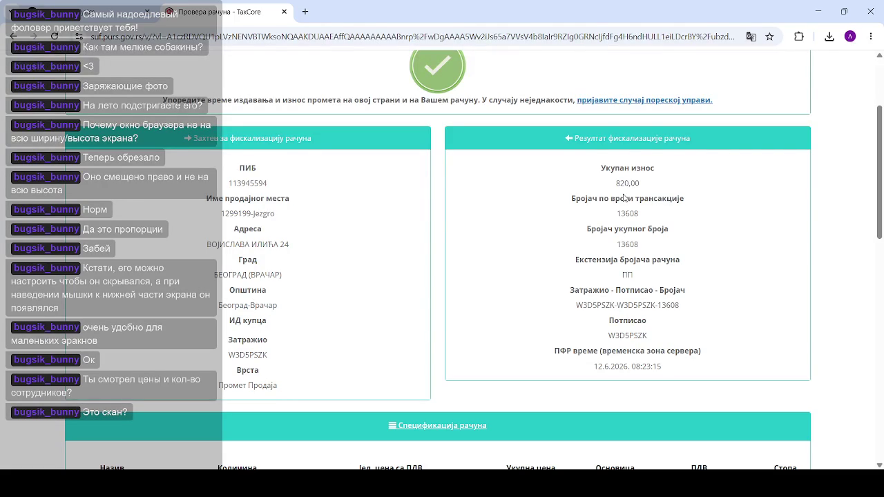
Close the TaxCore receipt tab and open the full Jezgro analytics page
left_click(284, 13)
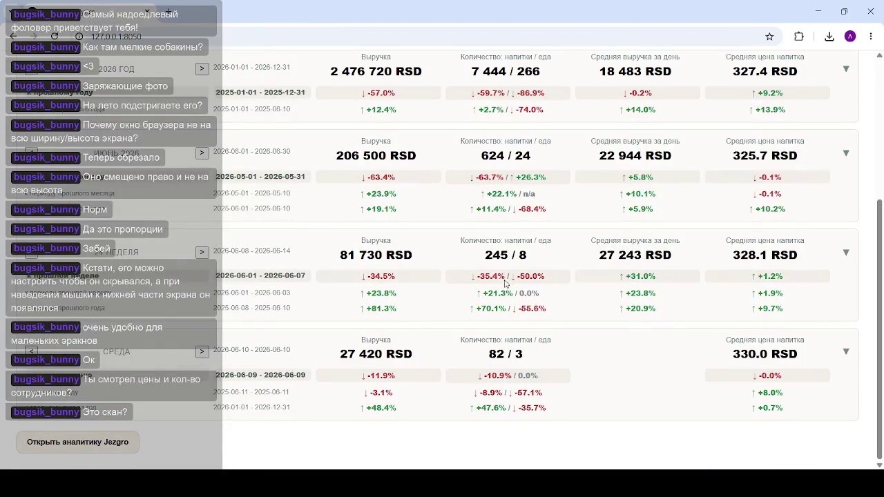
scroll(494, 287, "up", 3)
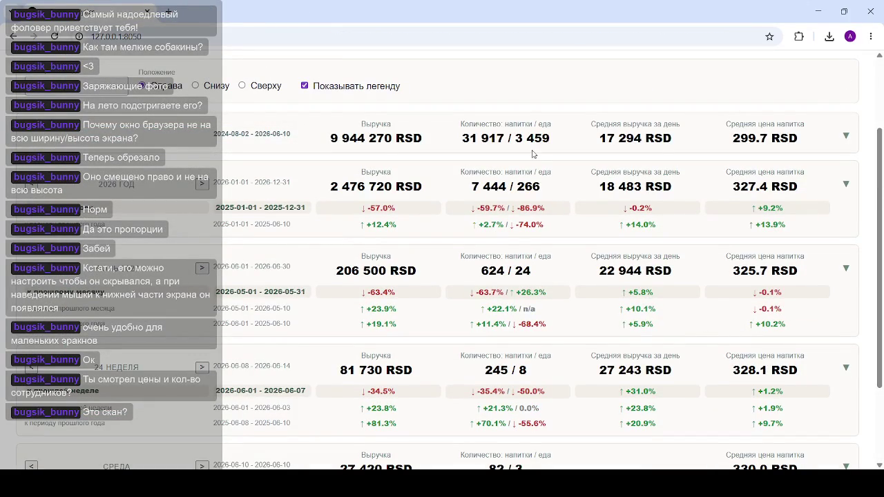
scroll(403, 196, "down", 3)
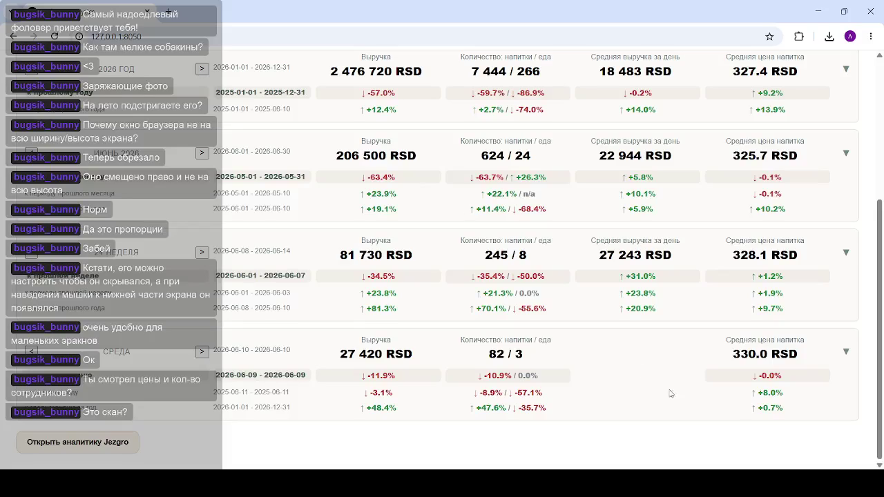
left_click(100, 449)
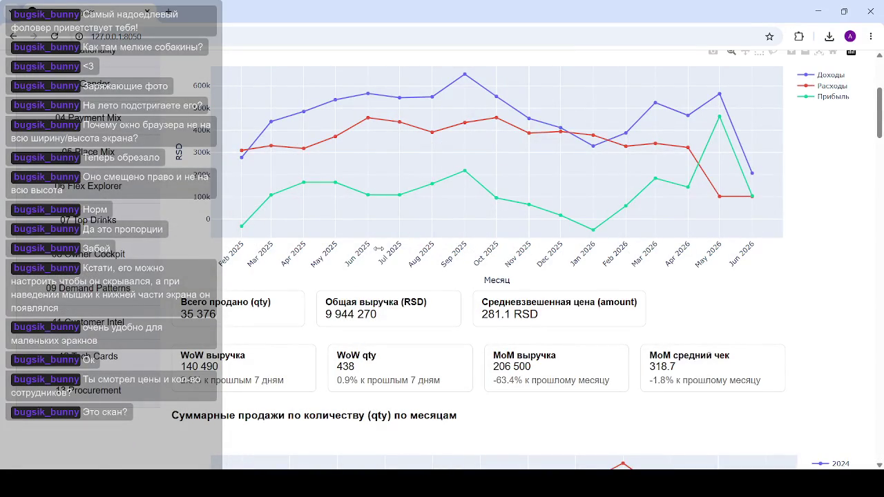
Read monthly points on the income, expense and profit chart, then return to the TaxCore receipt page
scroll(670, 228, "up", 1)
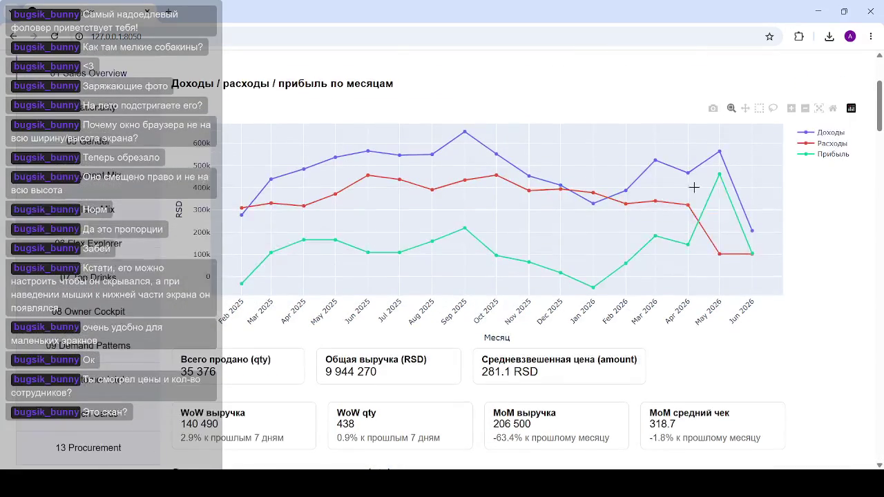
mouse_move(725, 255)
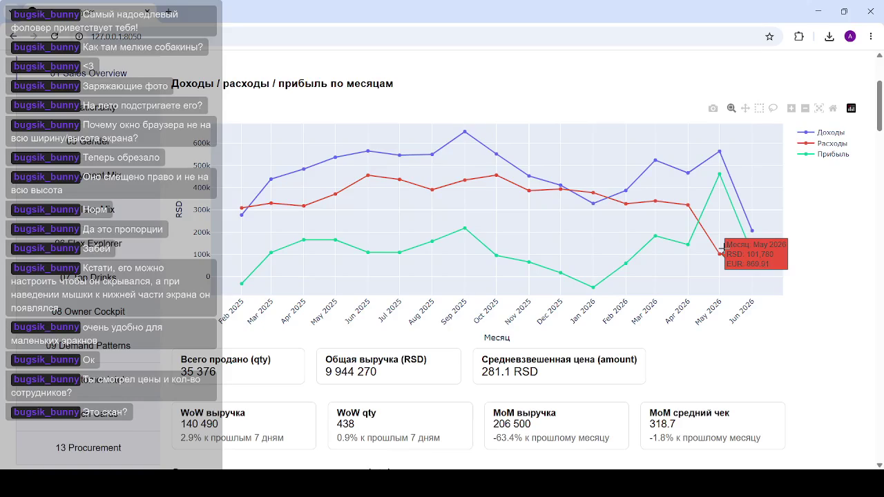
mouse_move(690, 169)
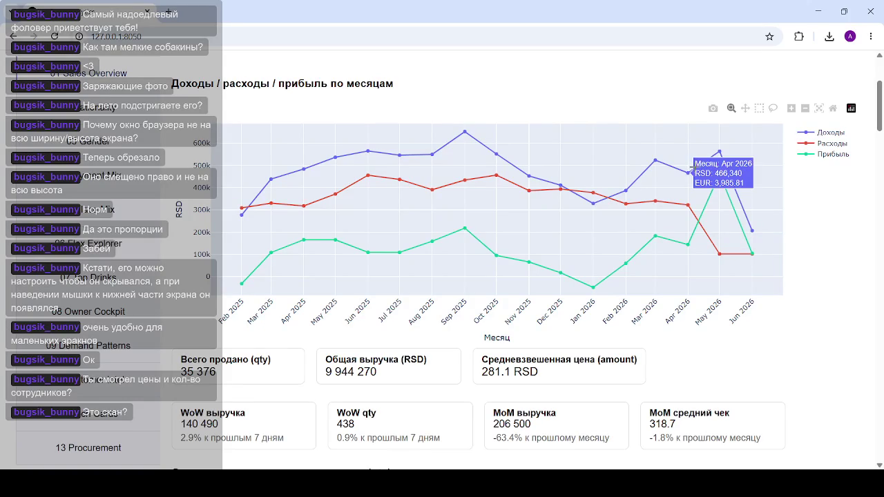
mouse_move(720, 166)
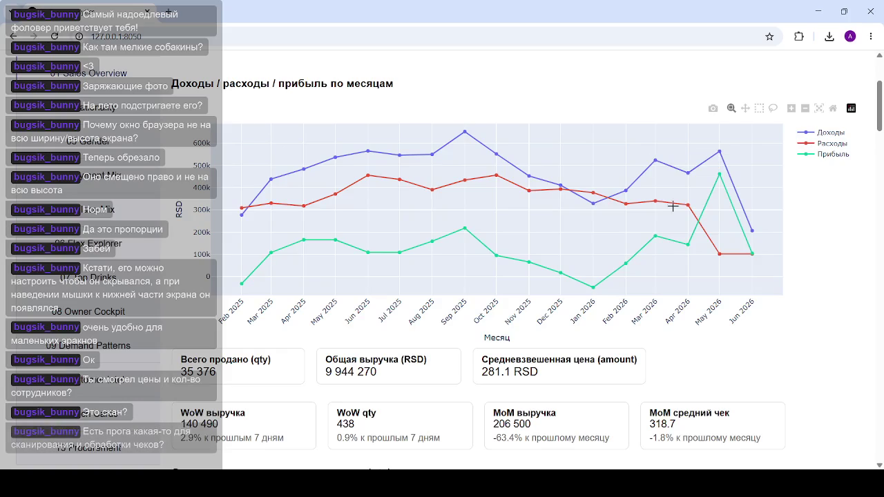
mouse_move(657, 234)
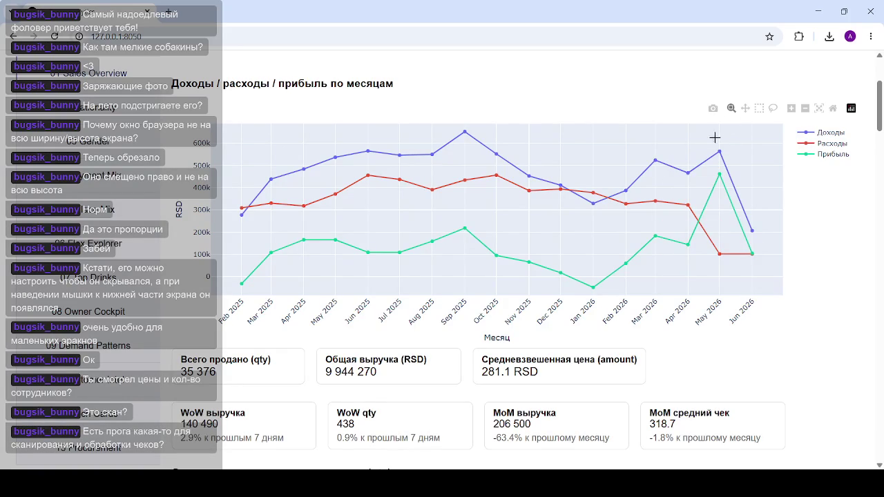
mouse_move(685, 250)
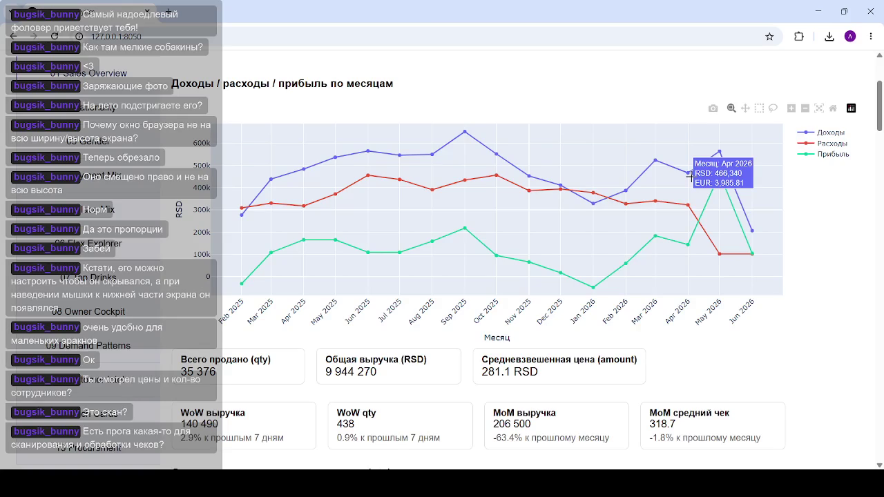
mouse_move(721, 145)
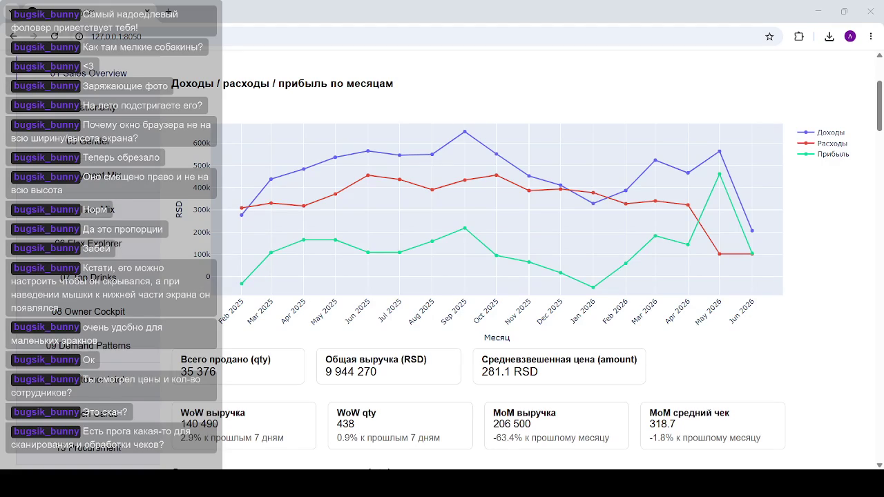
key("alt+Left")
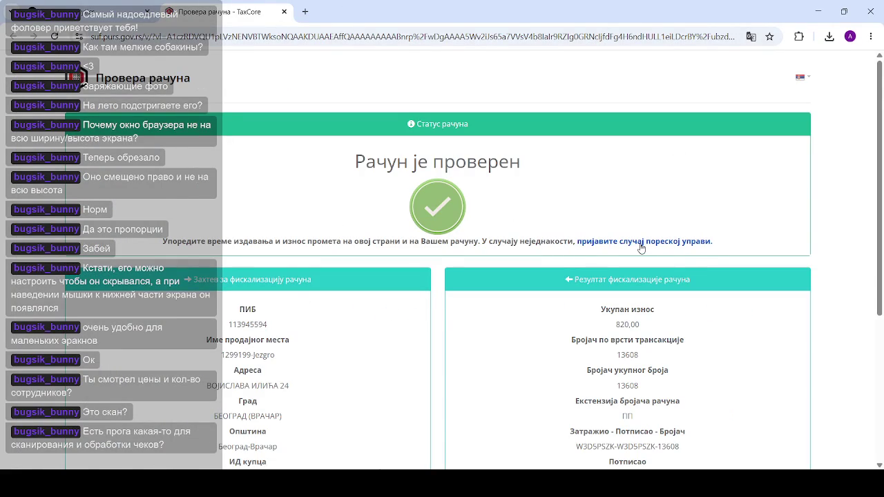
scroll(720, 237, "down", 3)
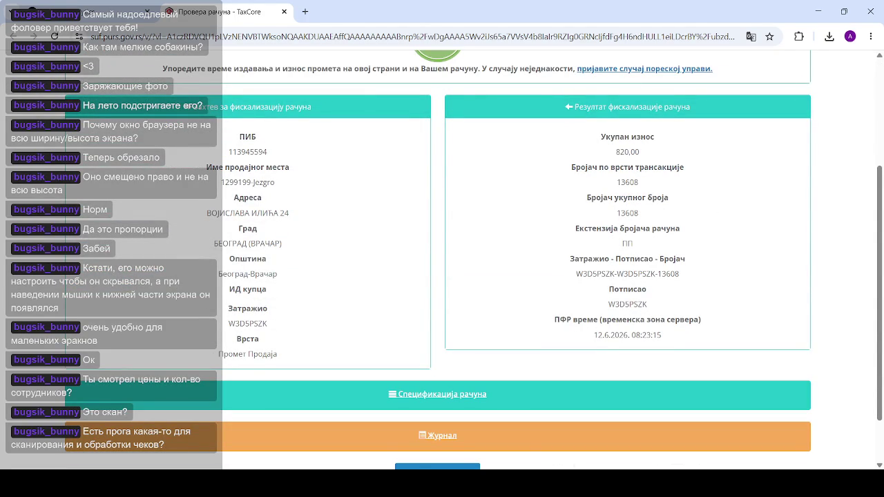
scroll(400, 248, "up", 3)
scroll(441, 255, "down", 4)
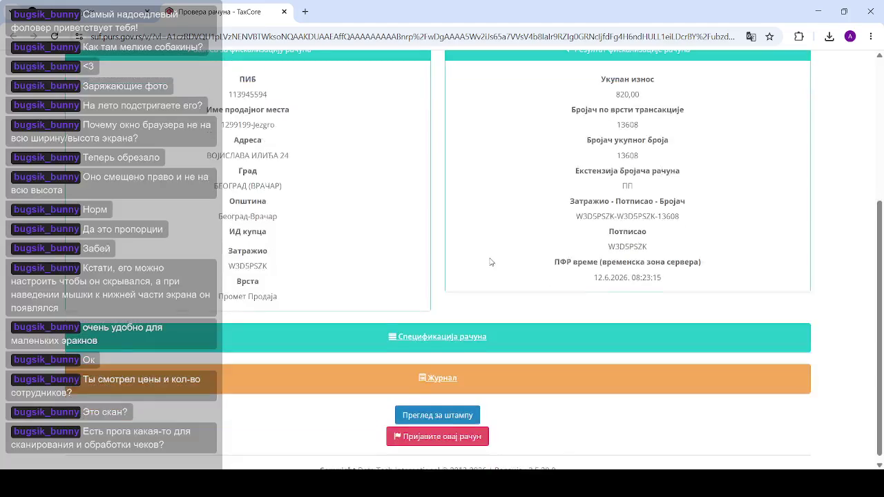
Expand the receipt's itemized specification and try expanding the receipt journal section
left_click(456, 334)
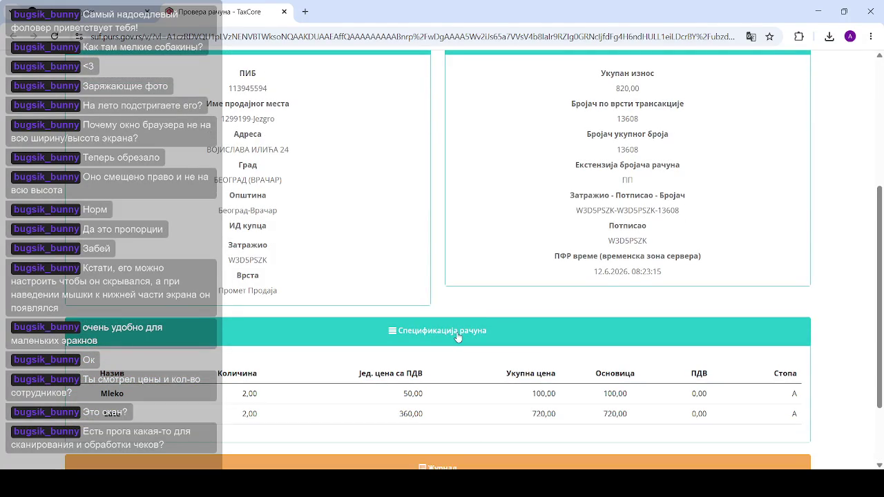
scroll(477, 330, "down", 3)
left_click(452, 372)
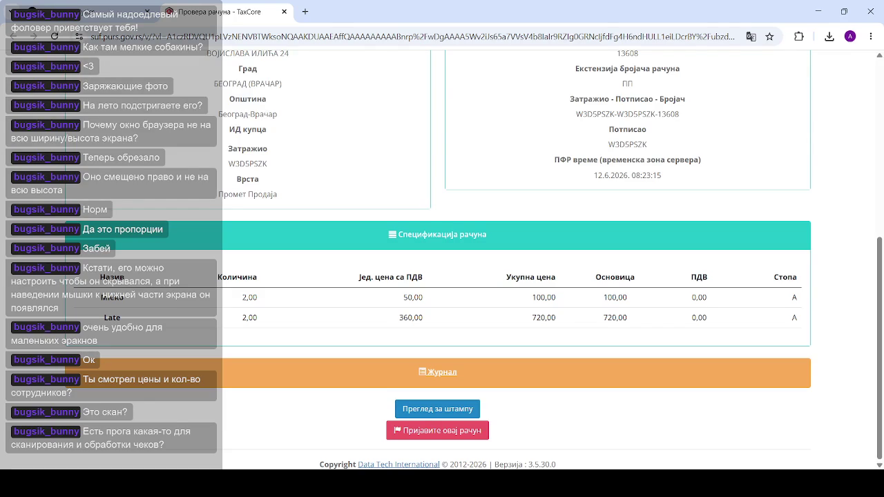
scroll(518, 342, "up", 5)
left_click_drag(388, 163, 474, 172)
left_click(473, 173)
Open the printable version of the TaxCore receipt
scroll(608, 321, "down", 2)
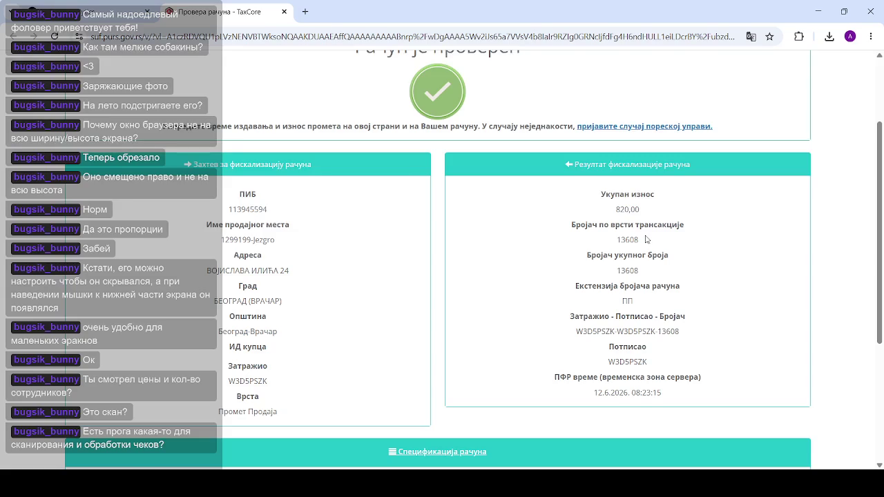
scroll(417, 206, "up", 2)
scroll(424, 209, "down", 6)
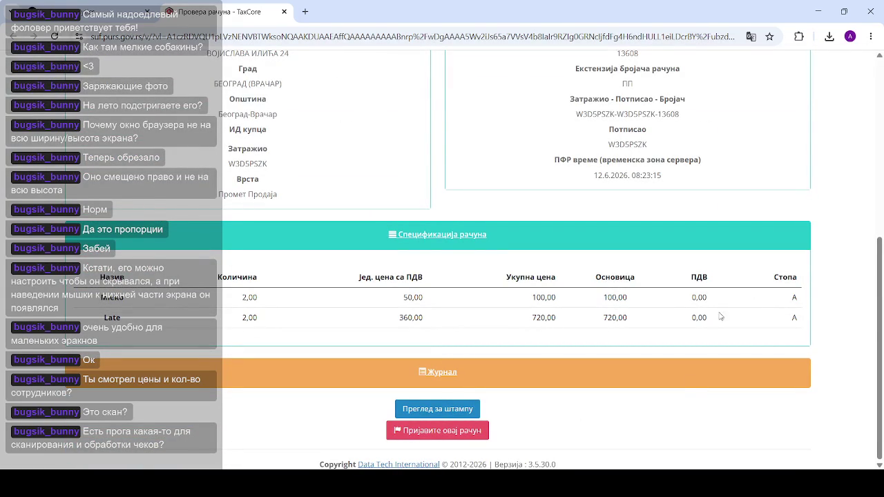
left_click(457, 410)
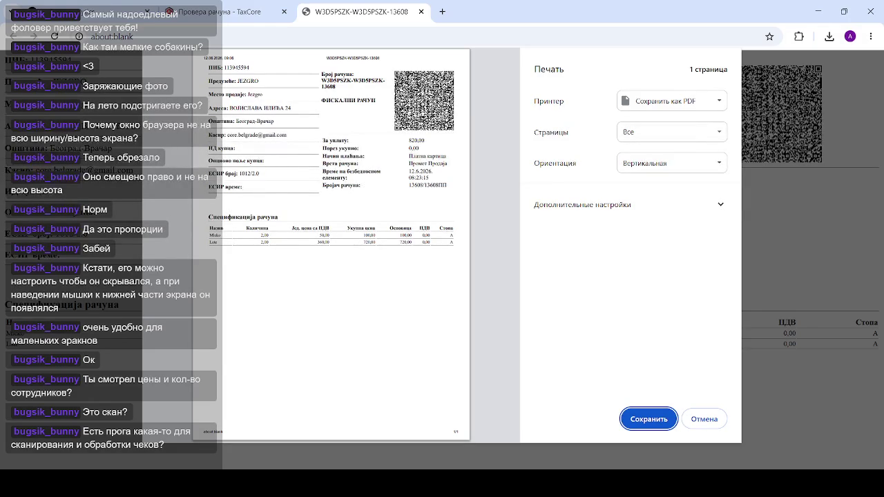
Cancel printing the receipt, then close the receipt verification page
left_click(704, 419)
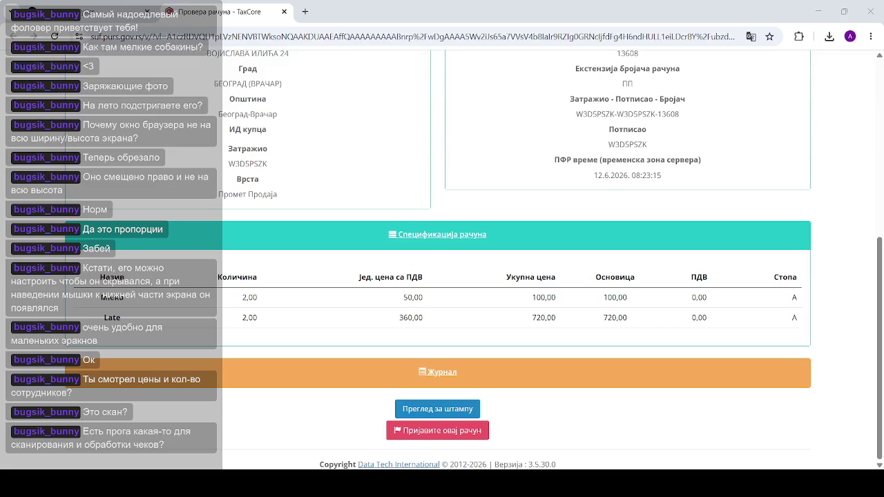
left_click(284, 12)
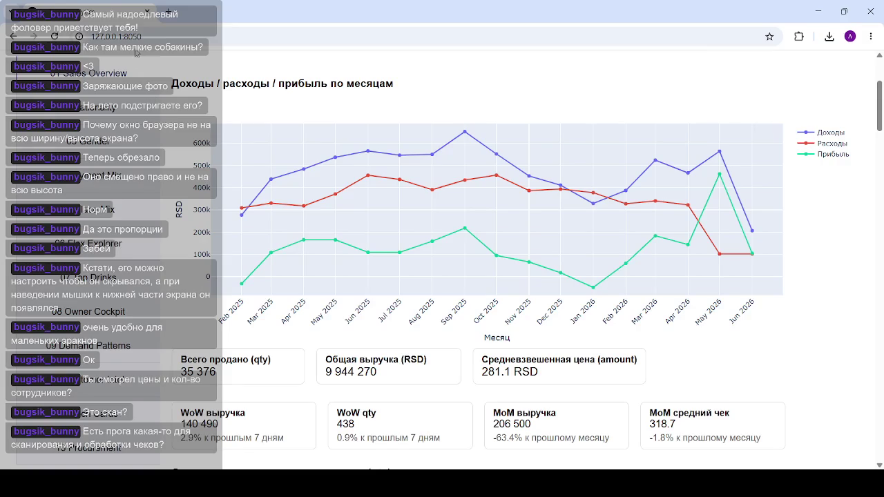
Reload the 127.0.0.1:8050 Jezgro dashboard from the address bar
left_click(154, 32)
key("Return")
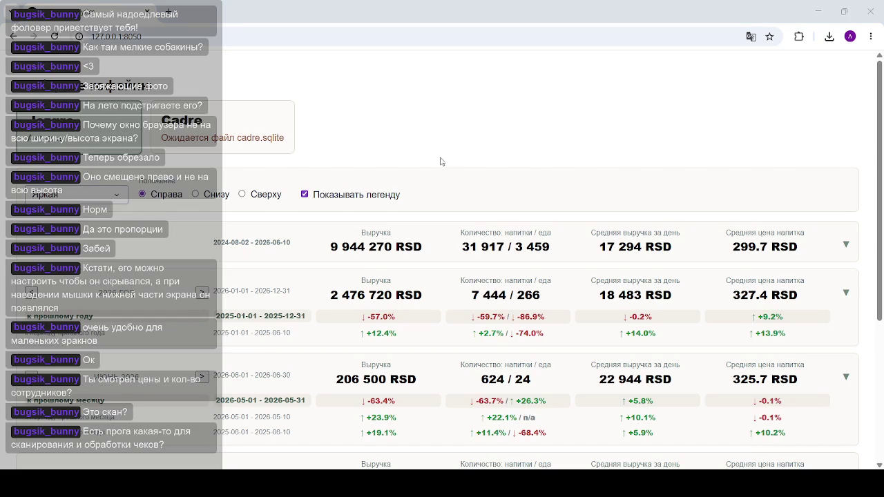
Scroll through the year, month, week and day revenue cards, then open a blank new tab
left_click(486, 12)
scroll(555, 250, "down", 5)
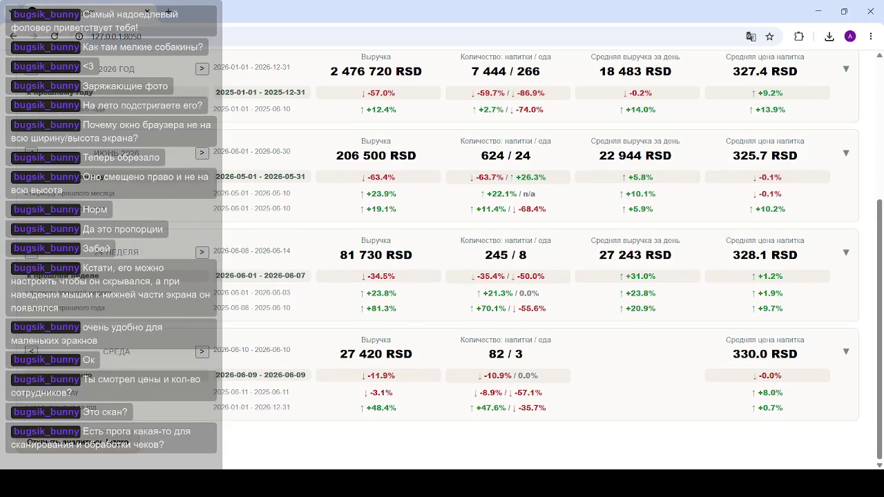
scroll(281, 231, "up", 3)
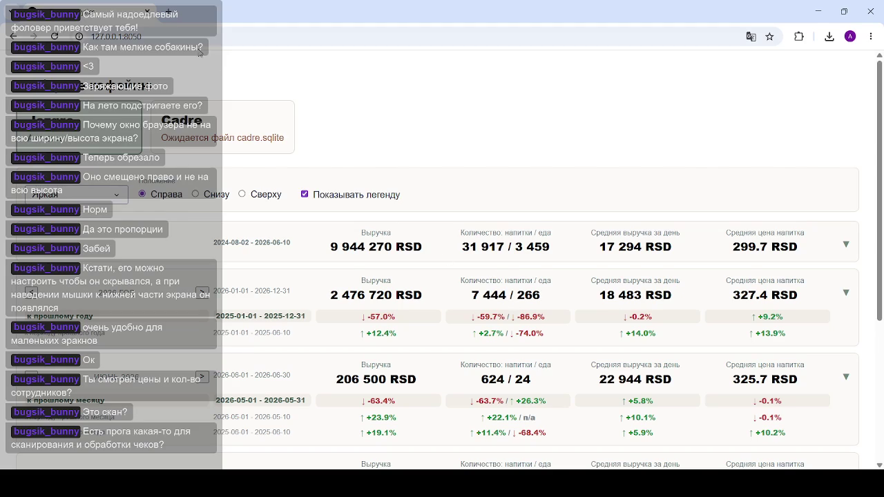
left_click(172, 18)
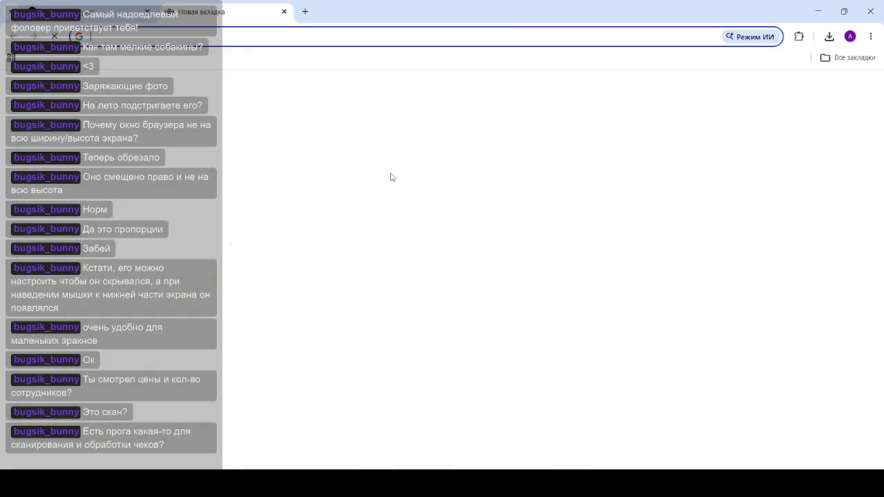
Load Google Maps by entering 'map' in the address bar after correcting a mistyped entry
type("ьфз")
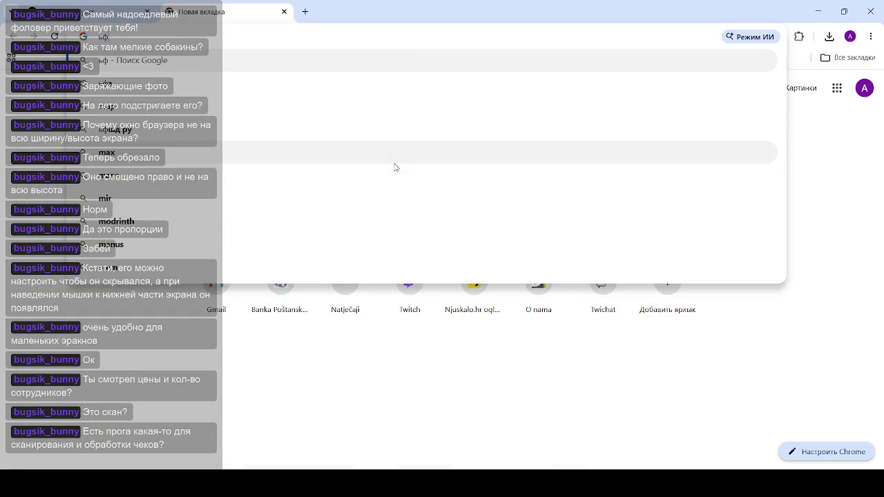
key("BackSpace")
key("BackSpace")
key("BackSpace")
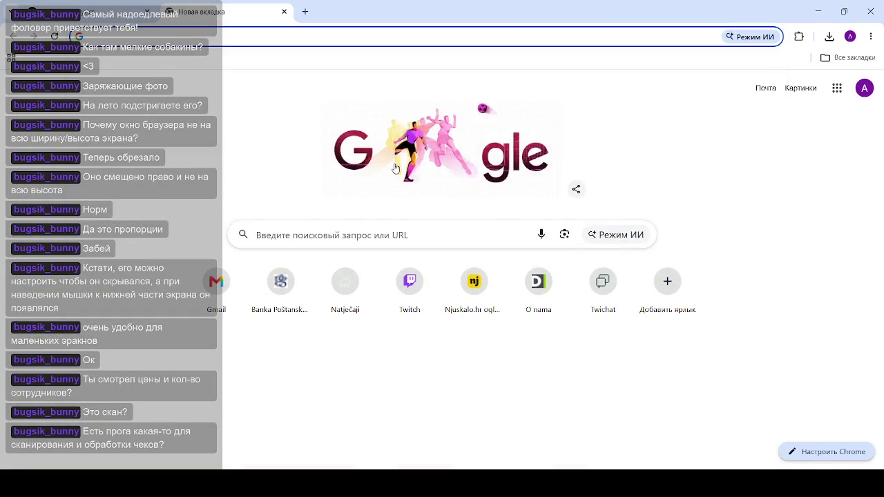
type("map")
key("Return")
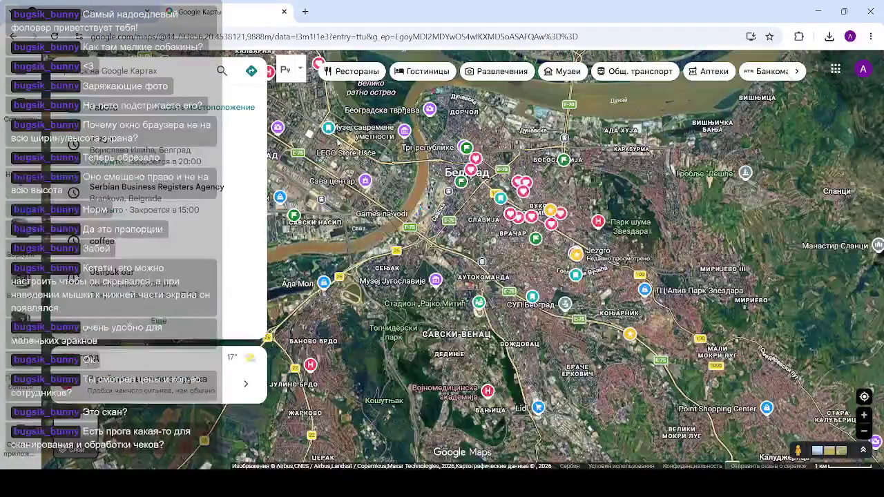
Zoom the satellite map in on Slavija, briefly checking the analytics dashboard tab
scroll(510, 181, "up", 3)
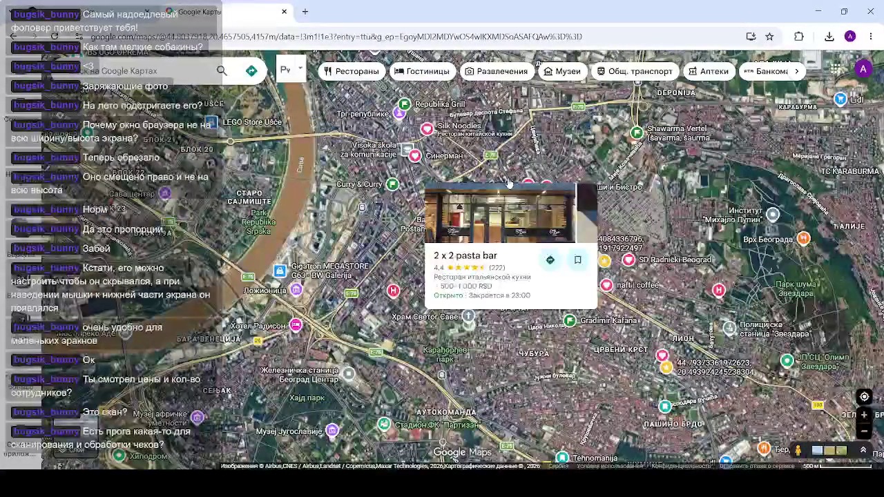
scroll(446, 256, "up", 2)
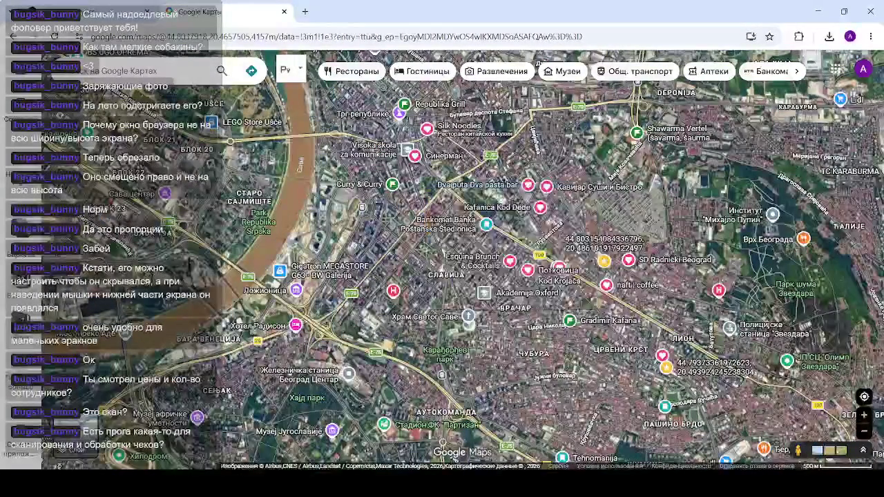
scroll(473, 311, "up", 2)
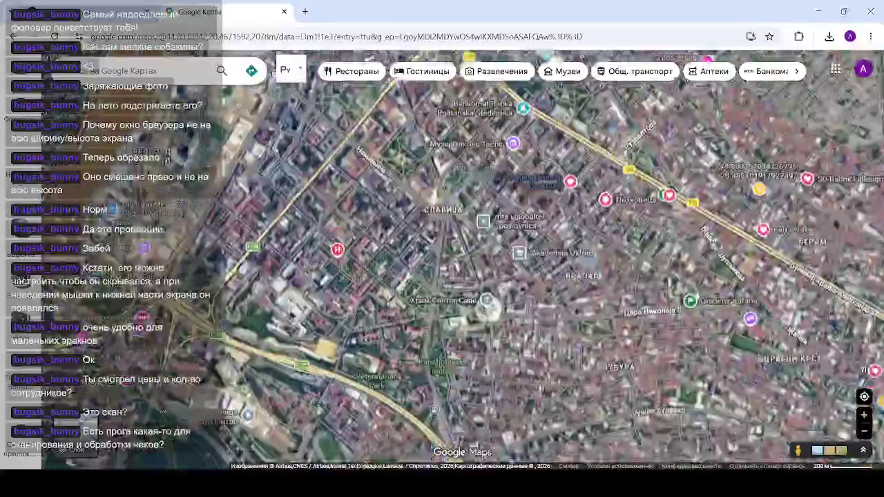
scroll(492, 185, "up", 1)
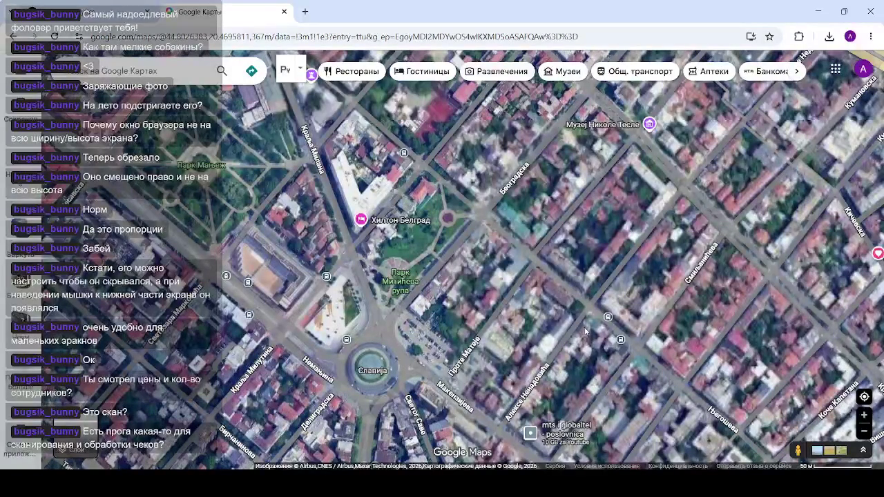
left_click(607, 303)
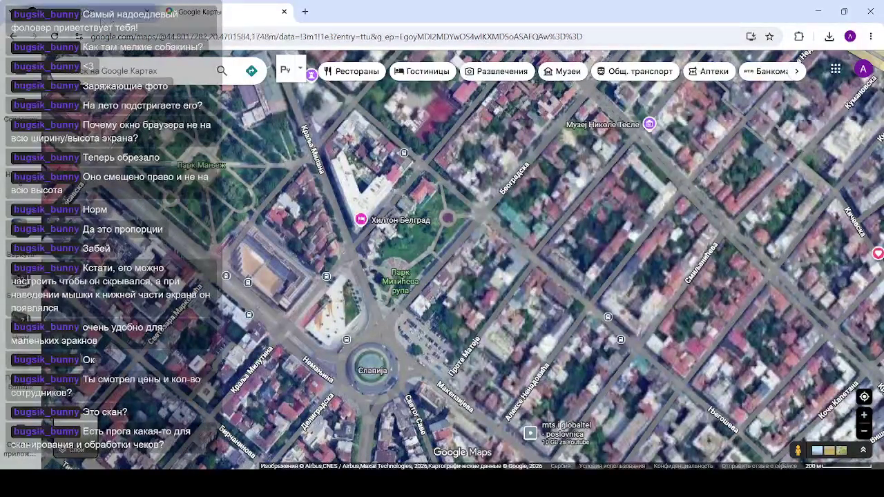
left_click(89, 11)
left_click(196, 11)
scroll(469, 254, "up", 5)
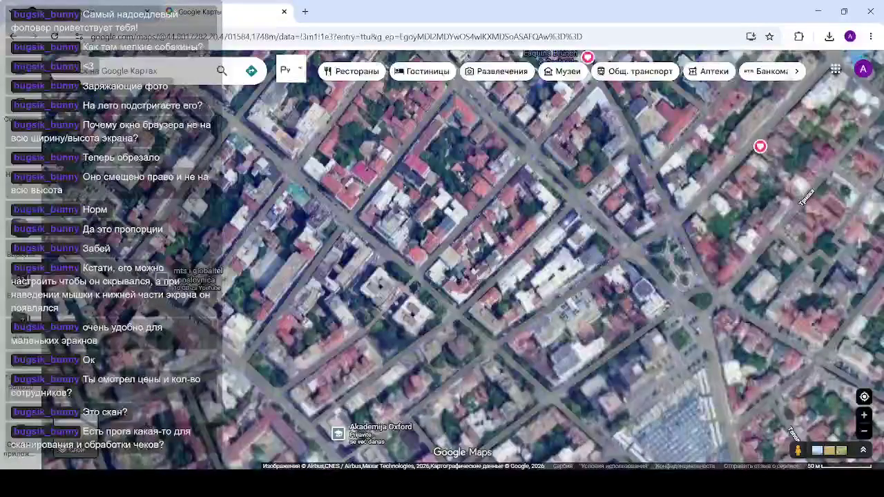
scroll(470, 254, "down", 2)
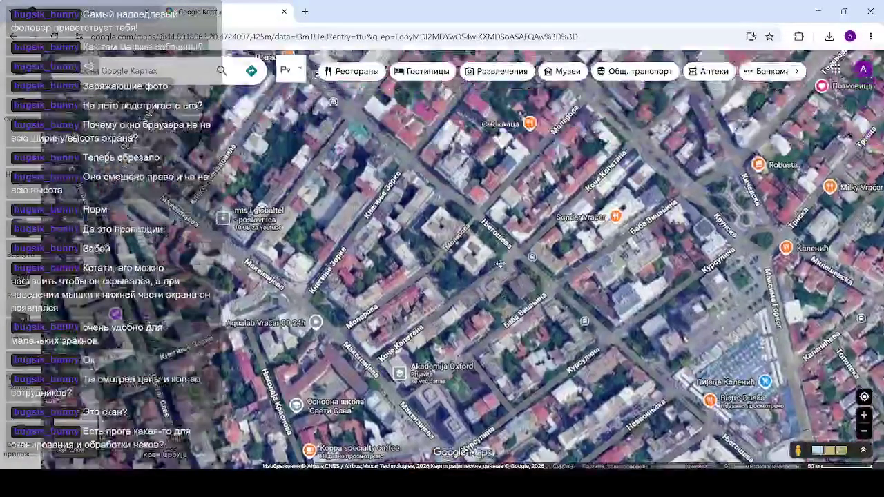
Open LUMI - Specialty Coffee's place details and view its storefront photo full-size
mouse_move(500, 263)
left_mouse_down()
mouse_move(493, 242)
mouse_move(414, 200)
mouse_move(693, 418)
left_mouse_up()
scroll(511, 272, "up", 2)
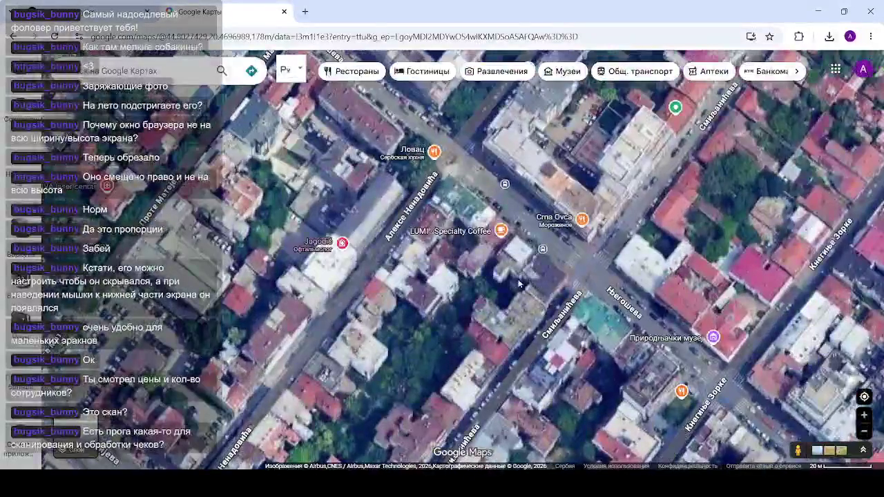
left_click_drag(502, 234, 459, 239)
left_click(459, 239)
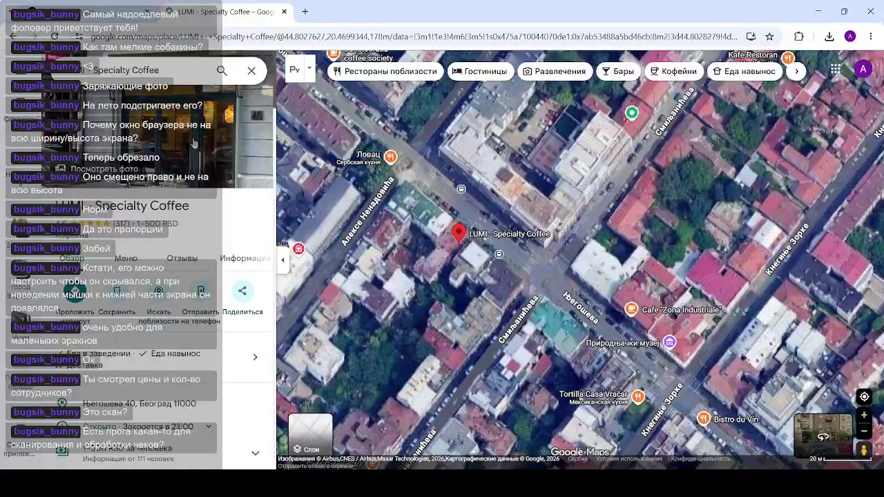
left_click(194, 142)
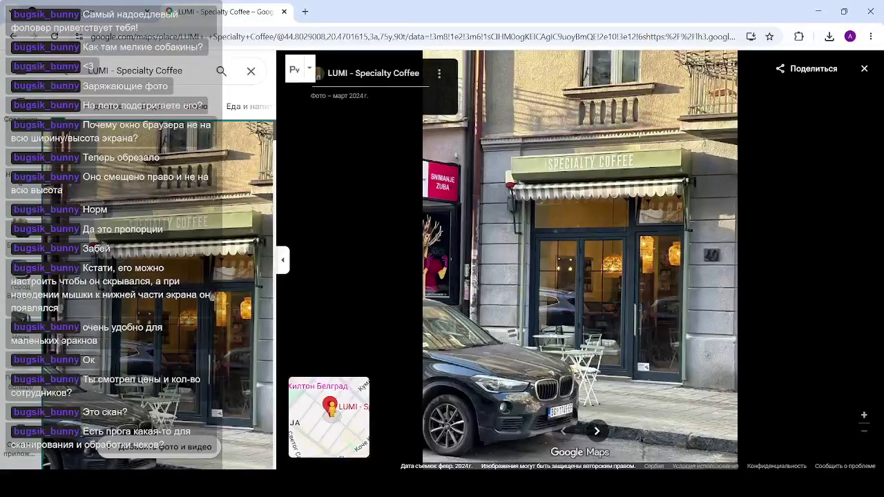
Browse the café terrace, iced coffee and interior photos, then play the café video
scroll(156, 293, "down", 2)
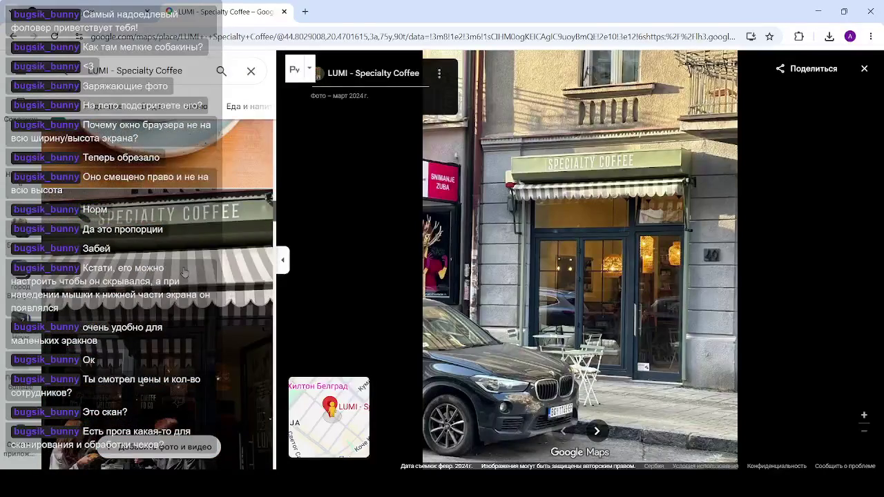
left_click(187, 271)
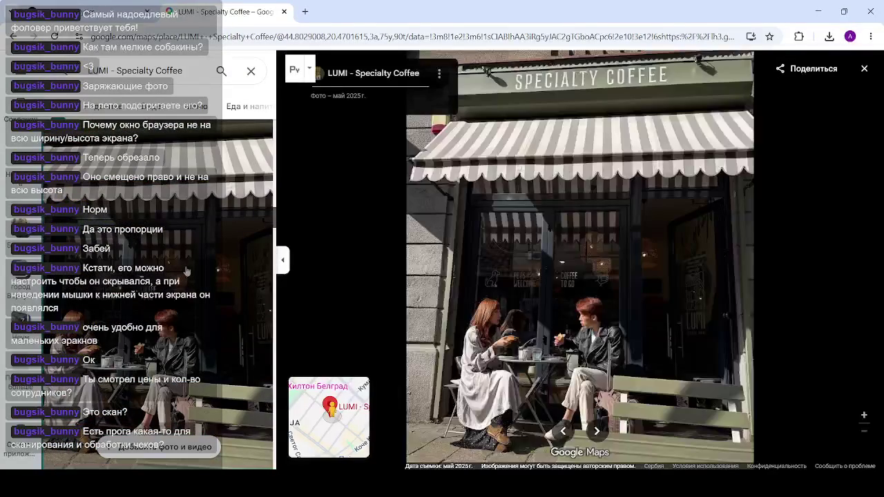
scroll(186, 271, "down", 10)
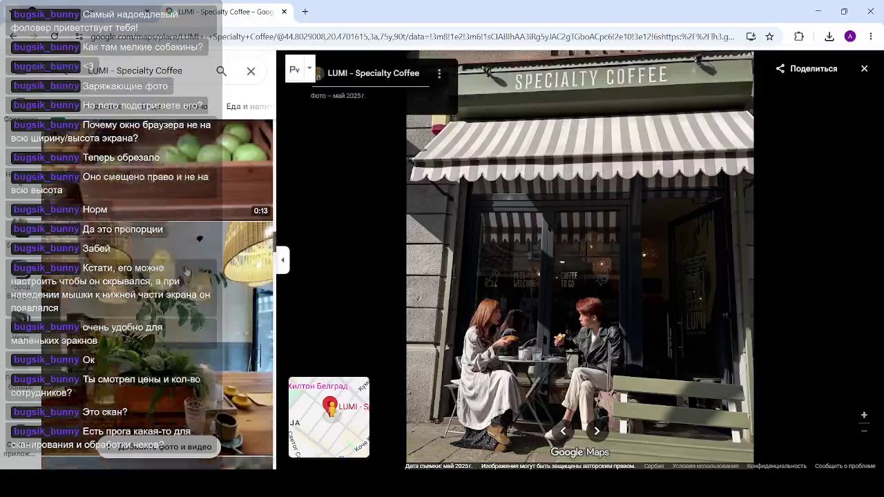
scroll(186, 271, "up", 2)
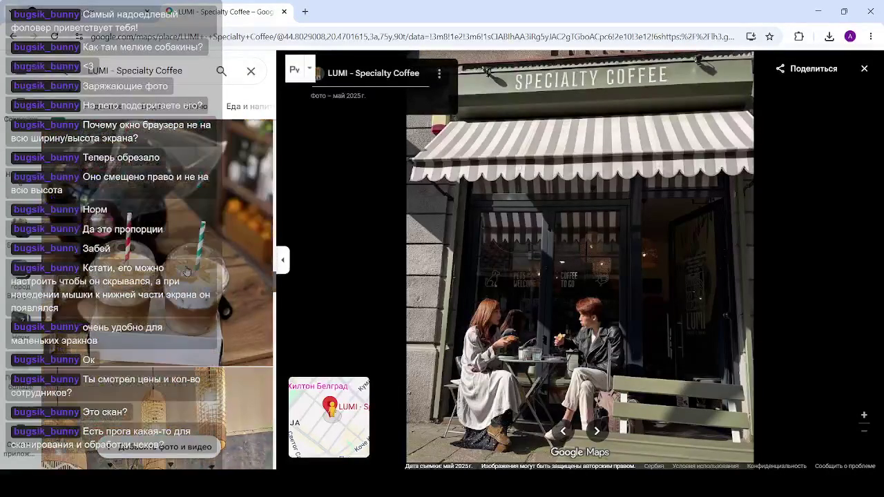
left_click(186, 271)
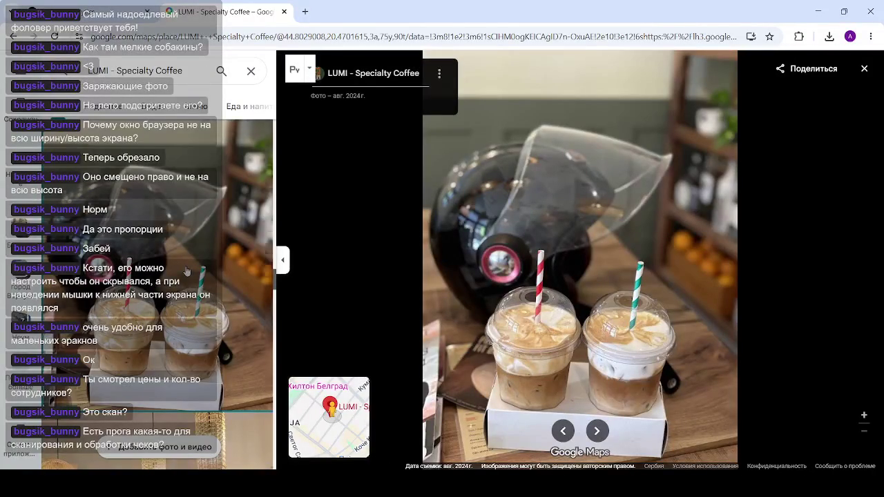
scroll(186, 270, "down", 3)
scroll(196, 245, "down", 5)
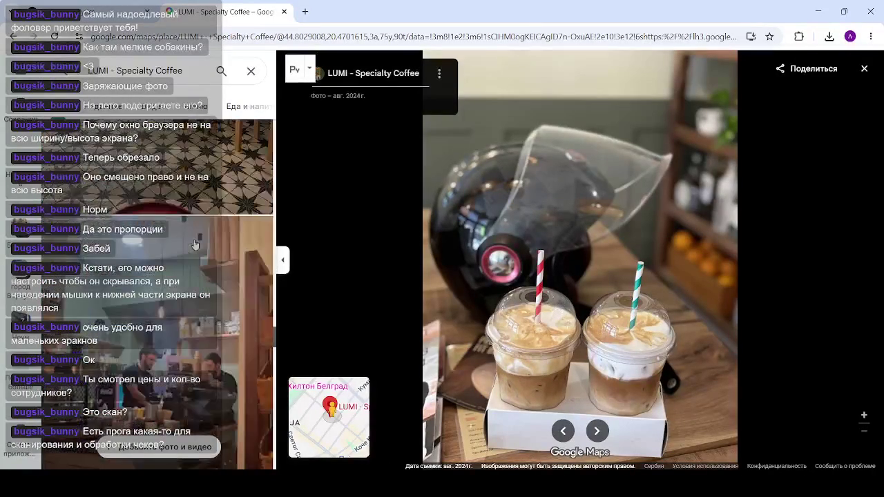
left_click(195, 247)
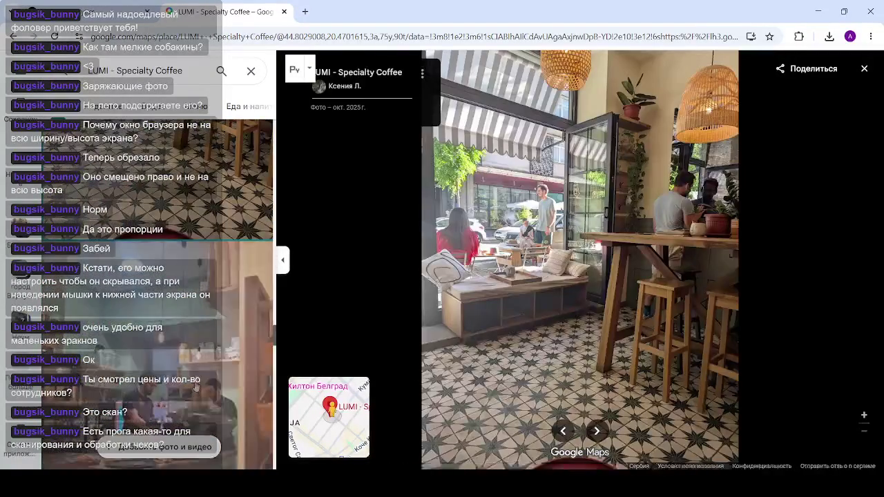
key("Right")
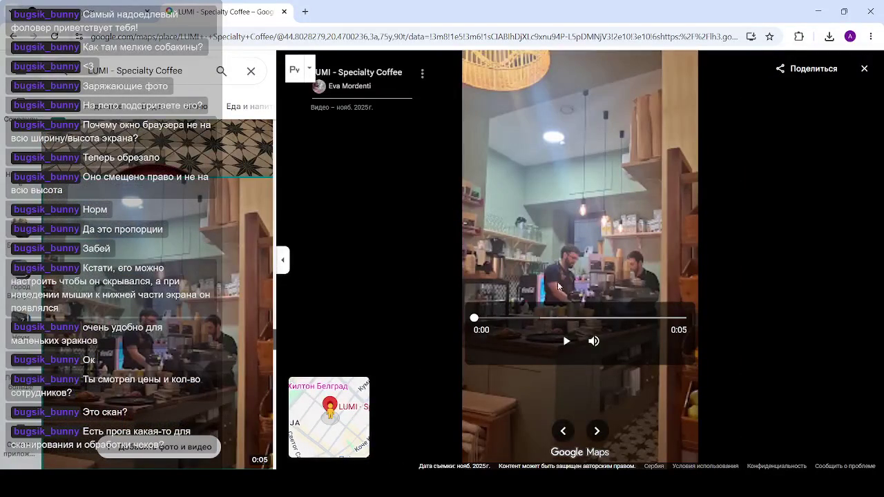
left_click(568, 342)
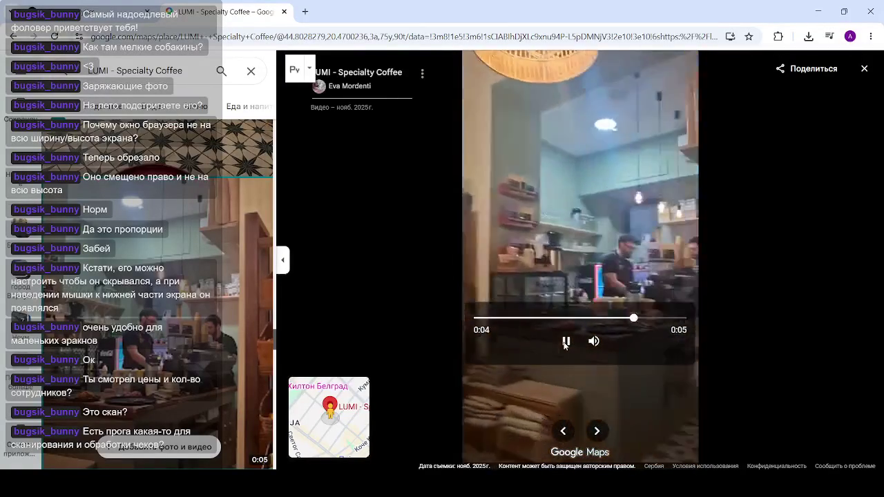
Open LUMI's storefront video, then the July 2025 green drinks-menu photo
scroll(125, 320, "down", 10)
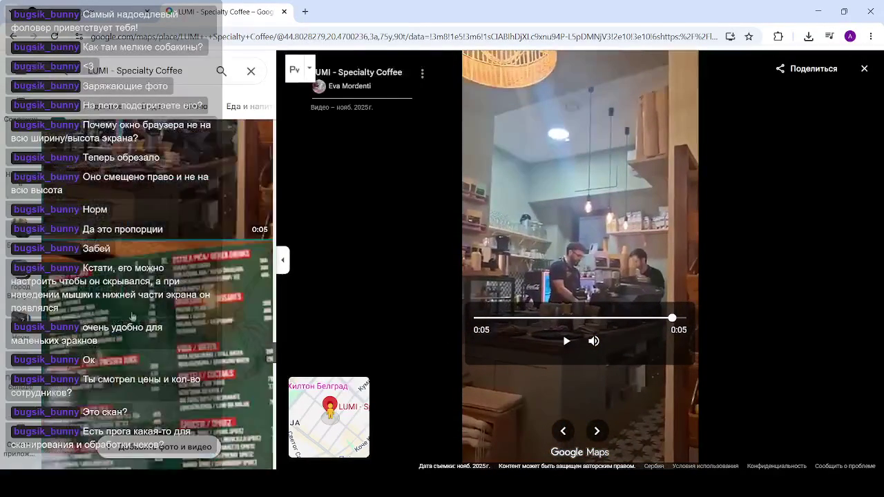
scroll(166, 318, "down", 5)
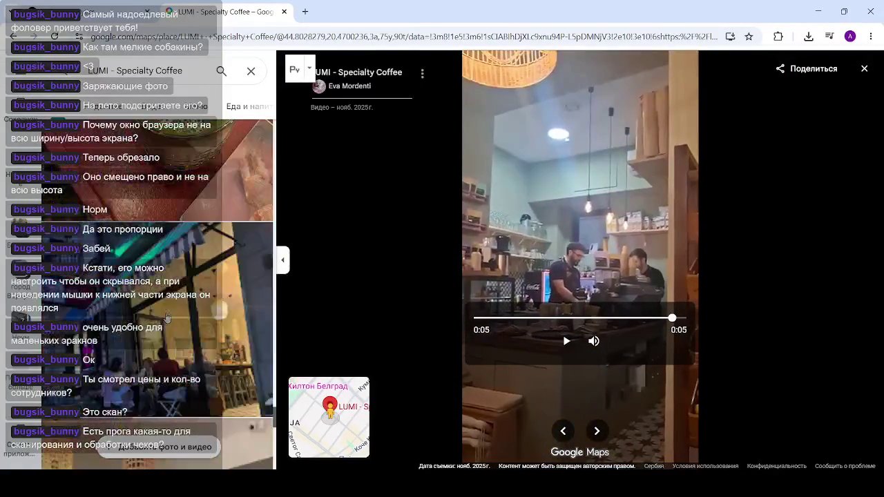
scroll(167, 318, "down", 3)
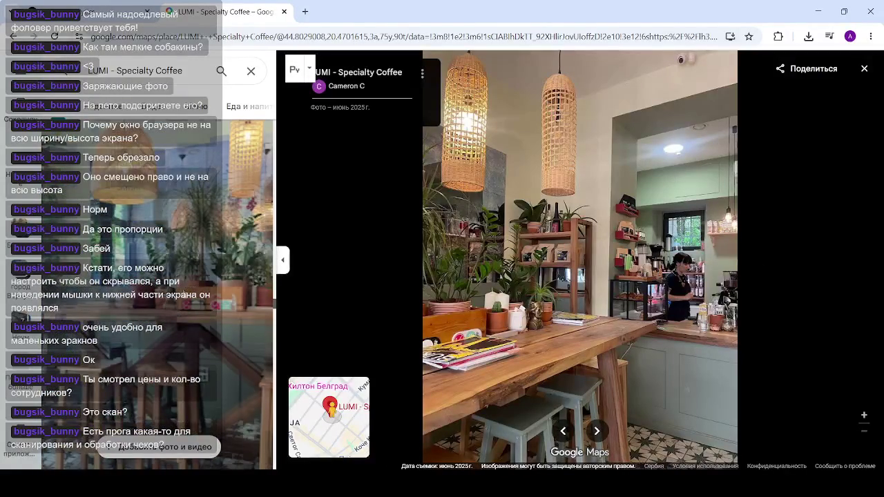
scroll(166, 318, "down", 5)
scroll(166, 319, "down", 4)
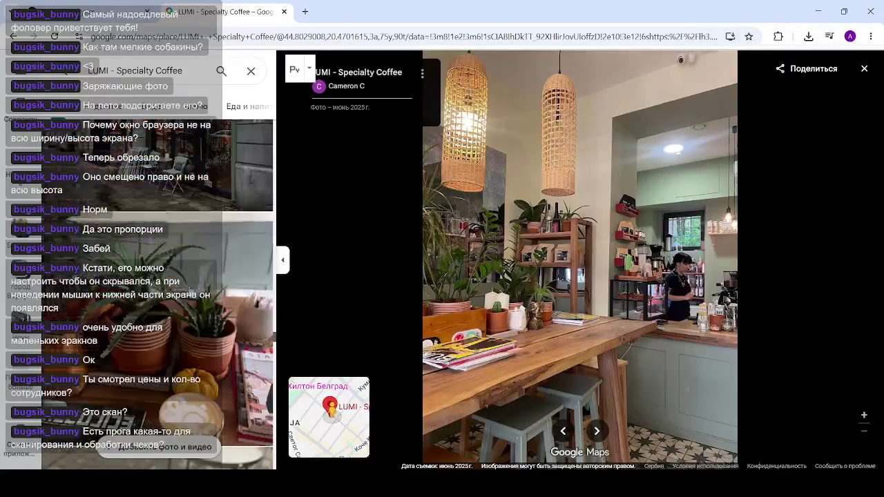
scroll(190, 290, "up", 4)
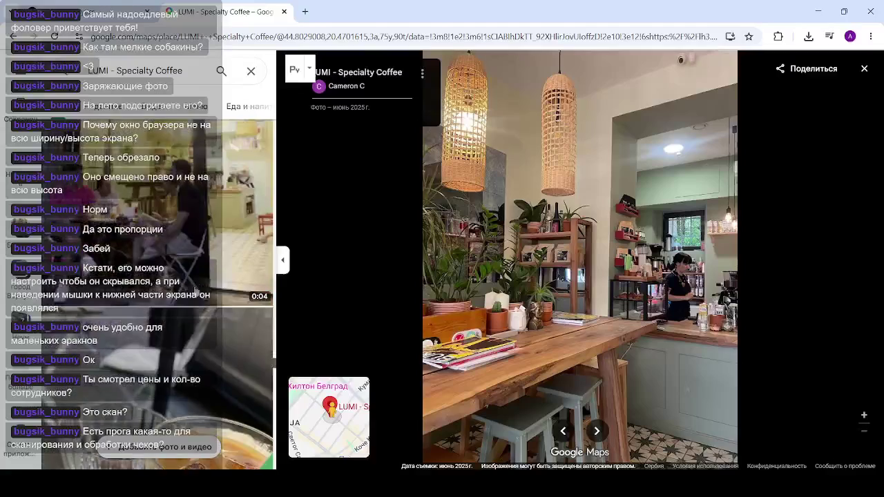
left_click(195, 290)
scroll(196, 290, "up", 3)
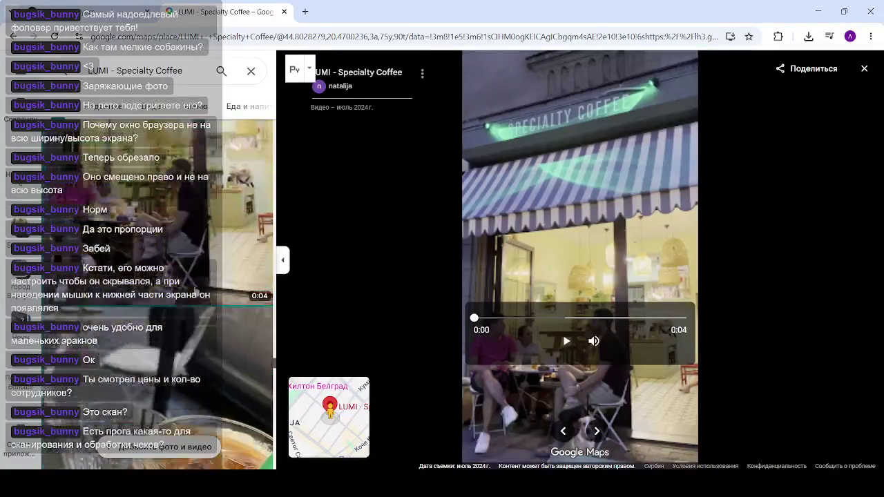
scroll(197, 293, "down", 3)
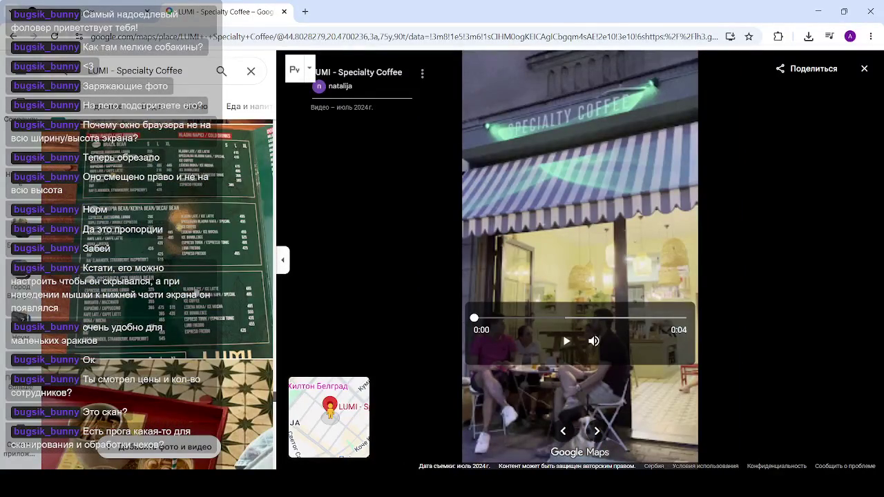
left_click(197, 293)
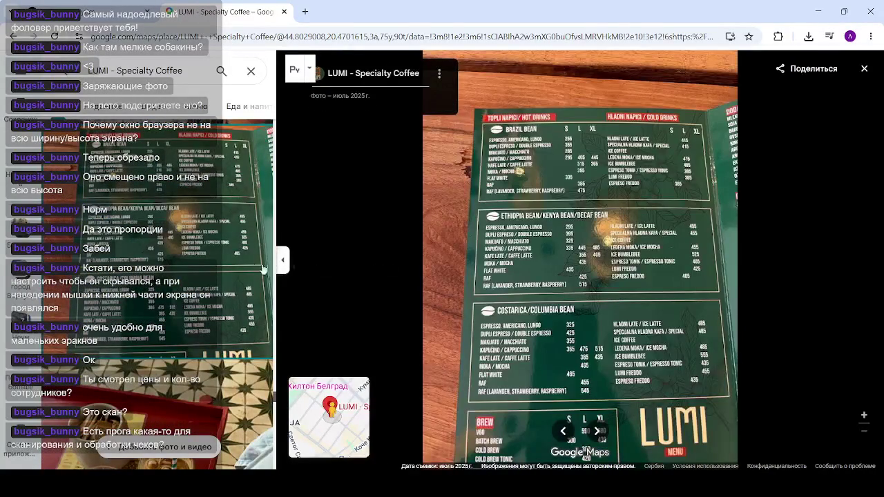
Step through the menu photos: January 2025 grey, March 2025, October 2025 green and July 2024 cream
key("Right")
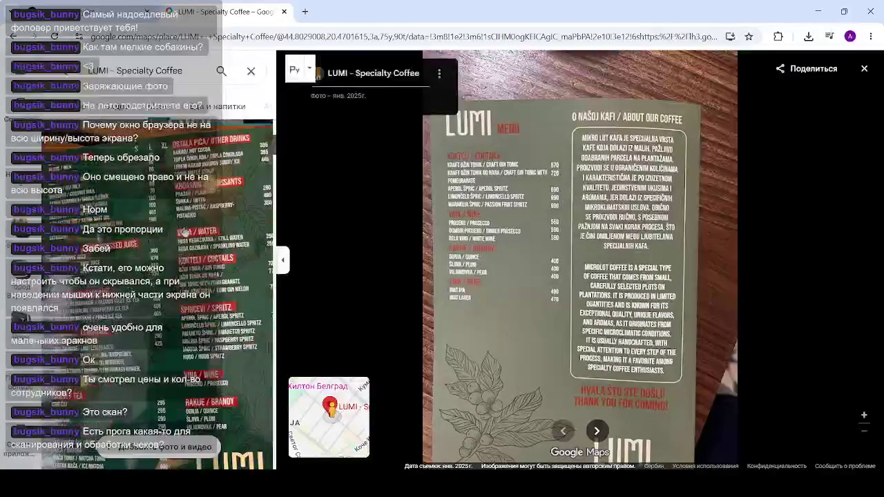
key("Left")
key("Right")
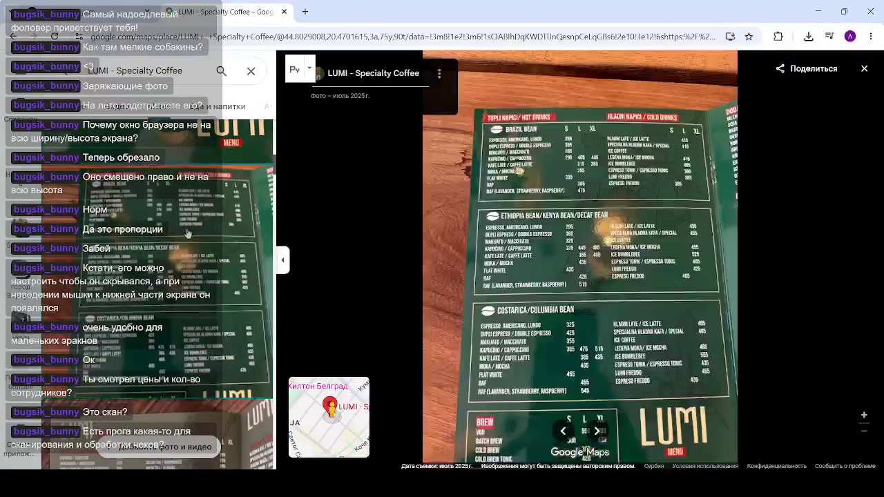
key("Right")
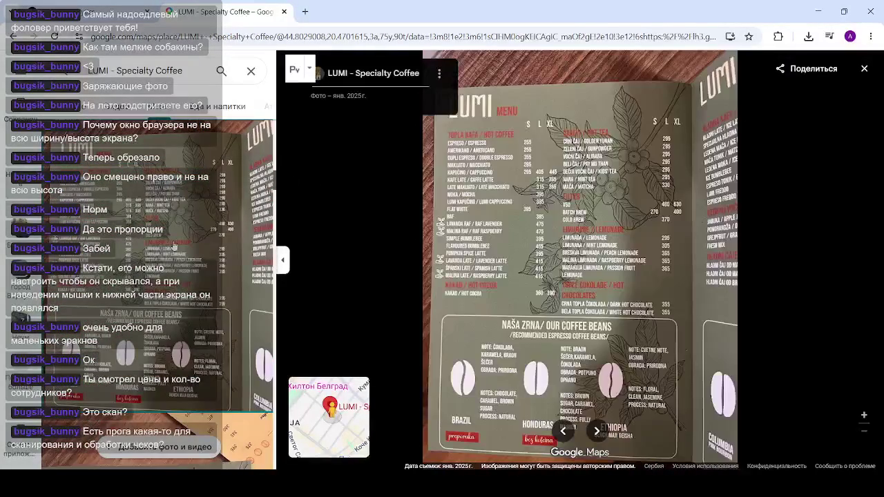
key("Right")
scroll(174, 244, "down", 3)
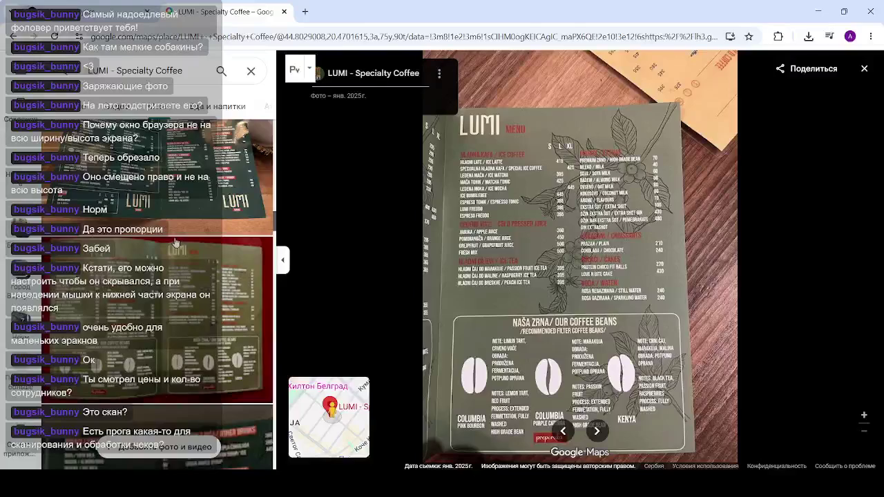
key("Right")
key("Right")
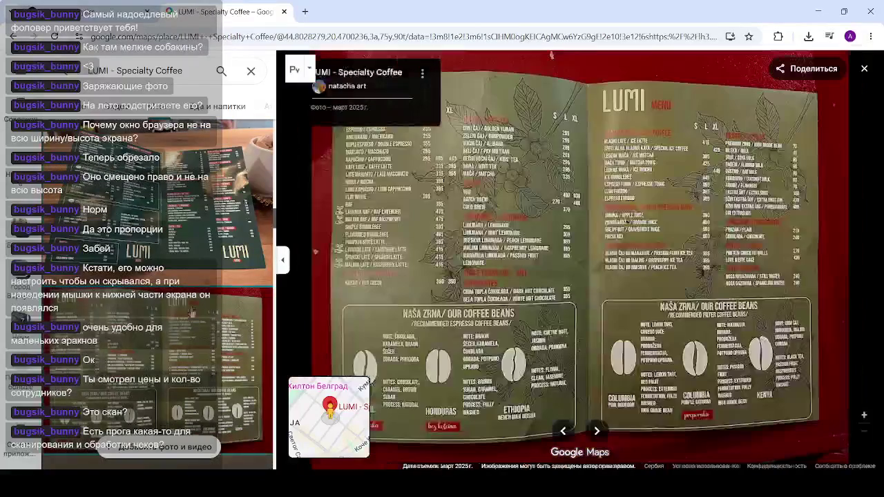
key("Right")
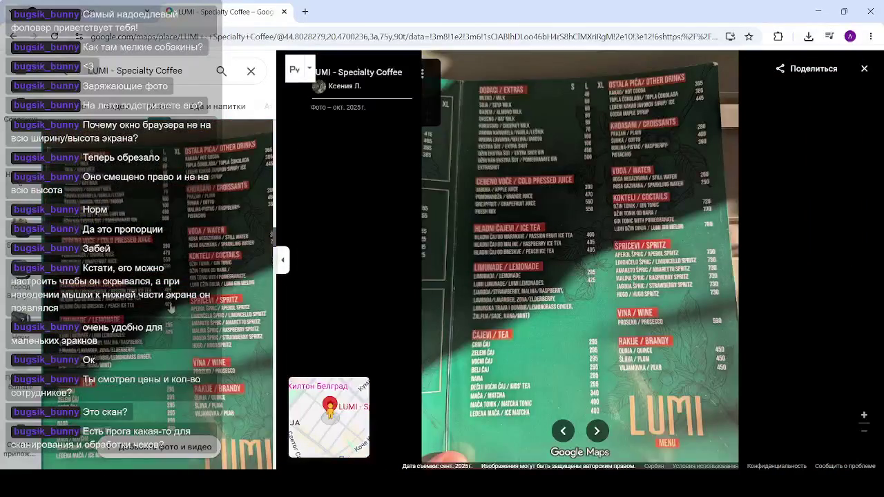
key("Right")
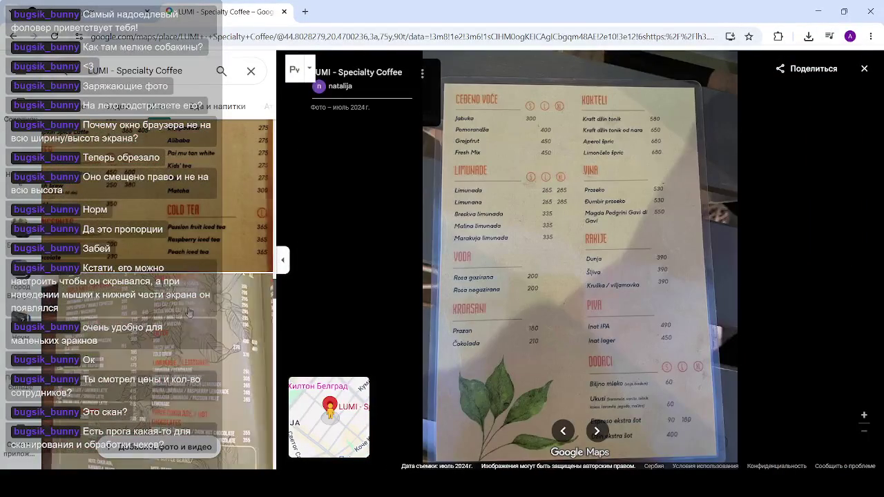
key("Right")
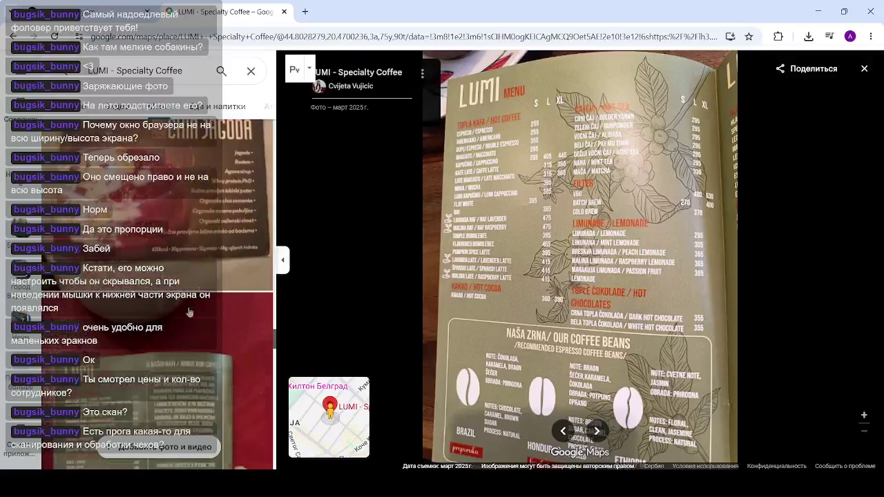
key("Right")
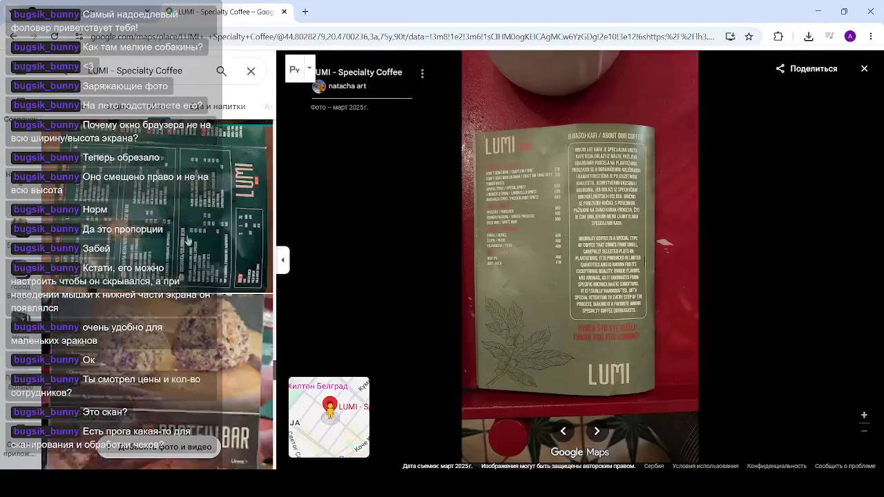
key("Right")
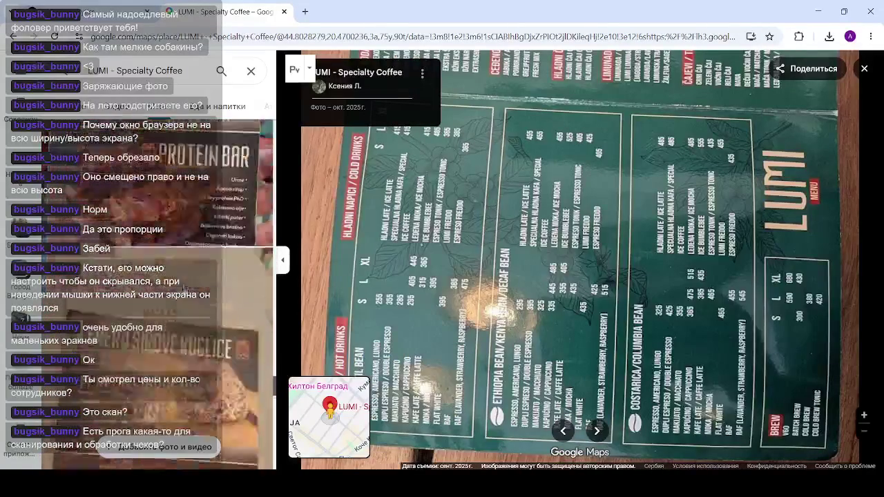
View the About our coffee, green July 2025 and hot and cold drinks menu photos
scroll(189, 302, "down", 5)
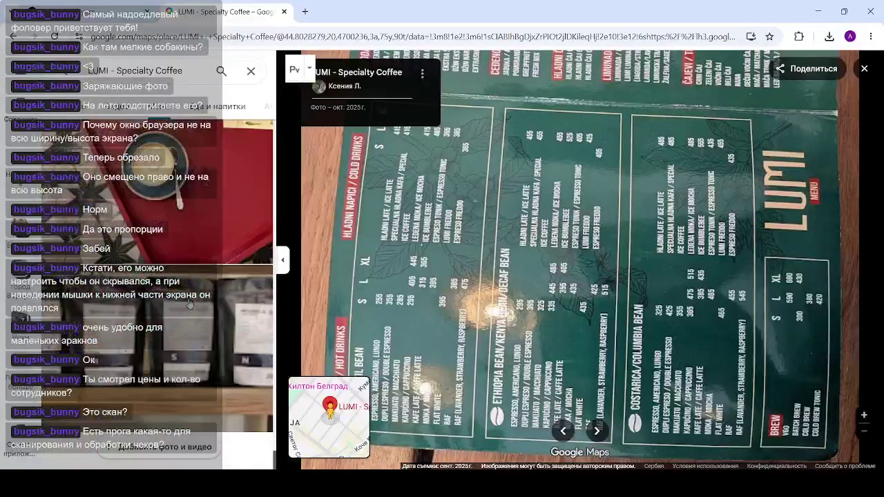
scroll(188, 302, "down", 5)
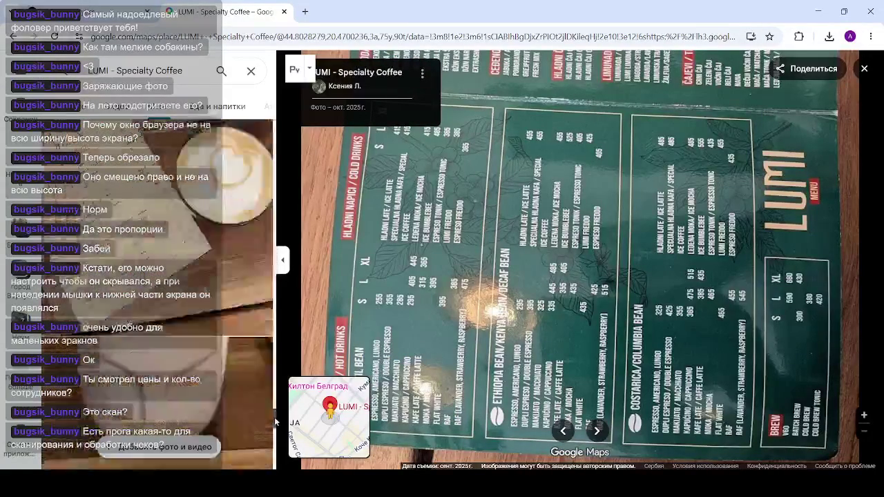
scroll(275, 421, "down", 5)
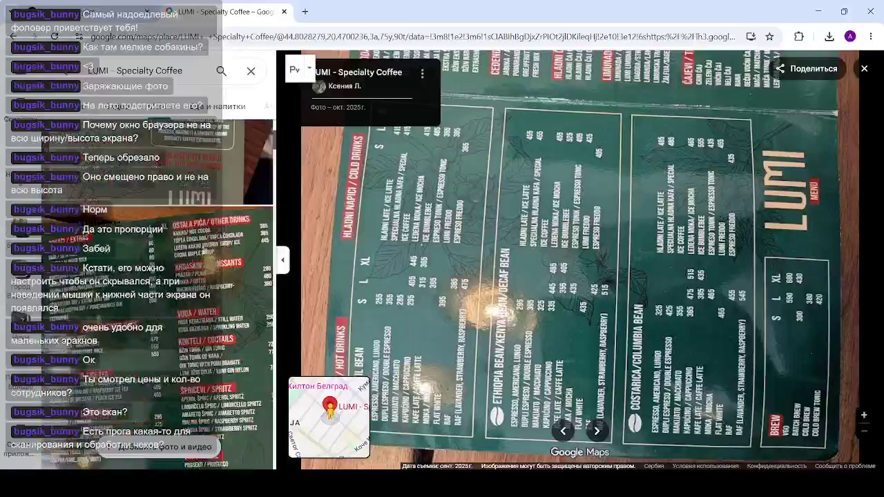
left_click(258, 159)
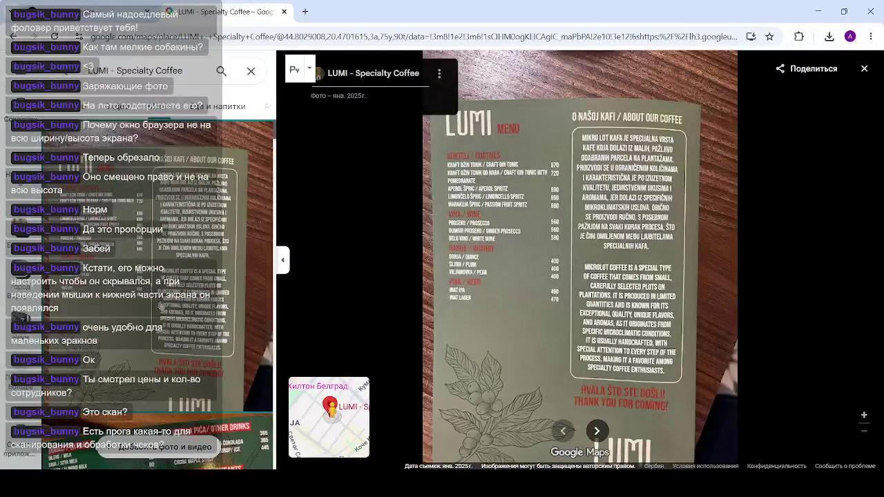
scroll(174, 321, "down", 4)
left_click(174, 321)
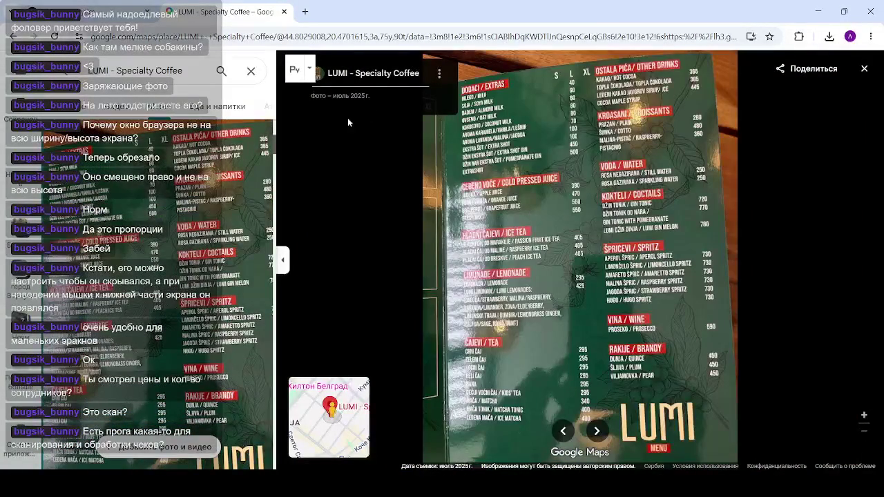
scroll(193, 362, "down", 3)
left_click(193, 363)
scroll(199, 349, "down", 3)
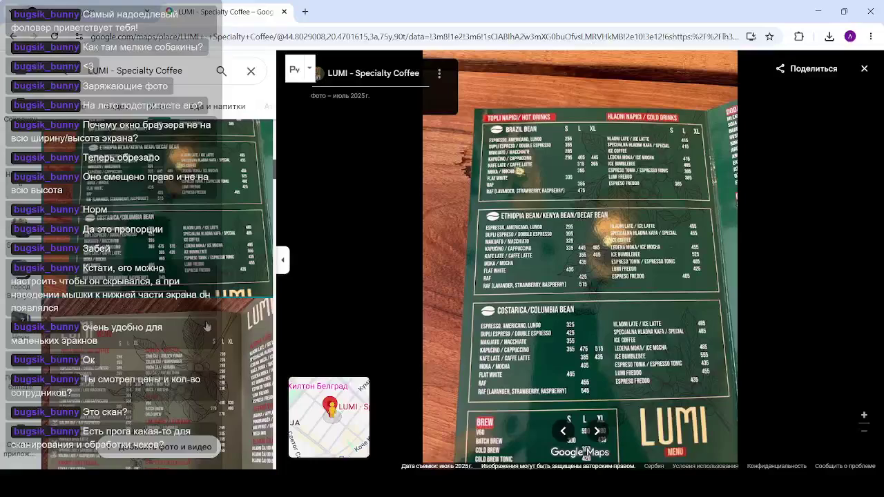
View the January 2025 menu photo, then close the photos to return to the map
scroll(604, 218, "up", 3)
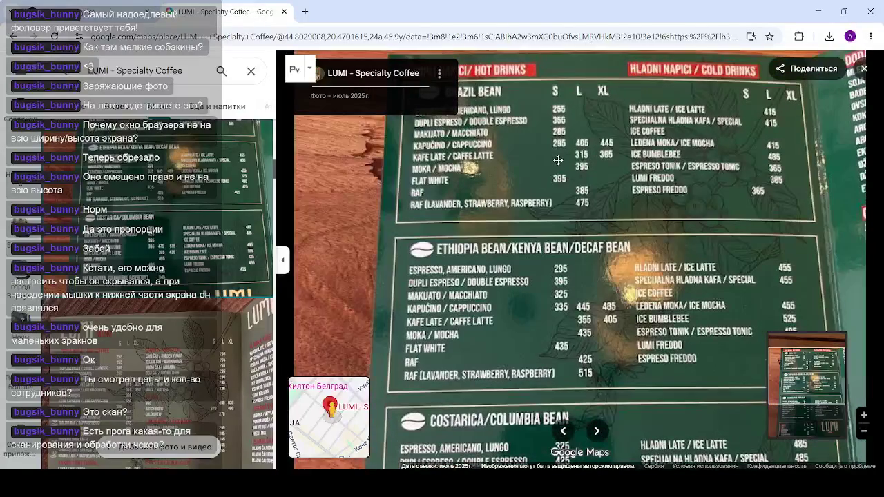
scroll(557, 161, "down", 3)
scroll(194, 392, "down", 3)
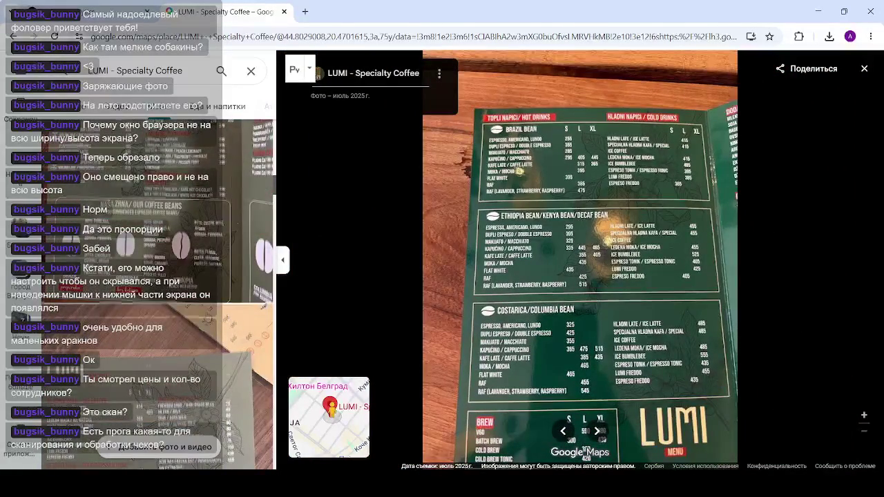
scroll(218, 404, "down", 3)
left_click(263, 293)
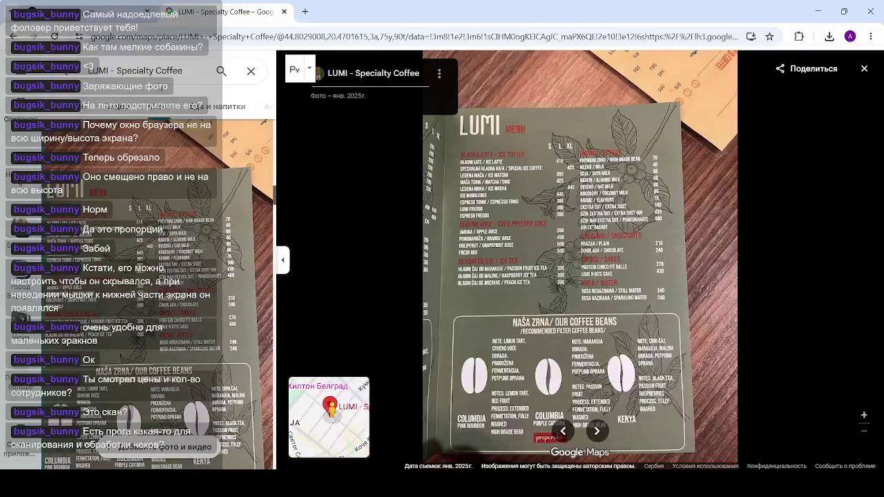
left_click(251, 71)
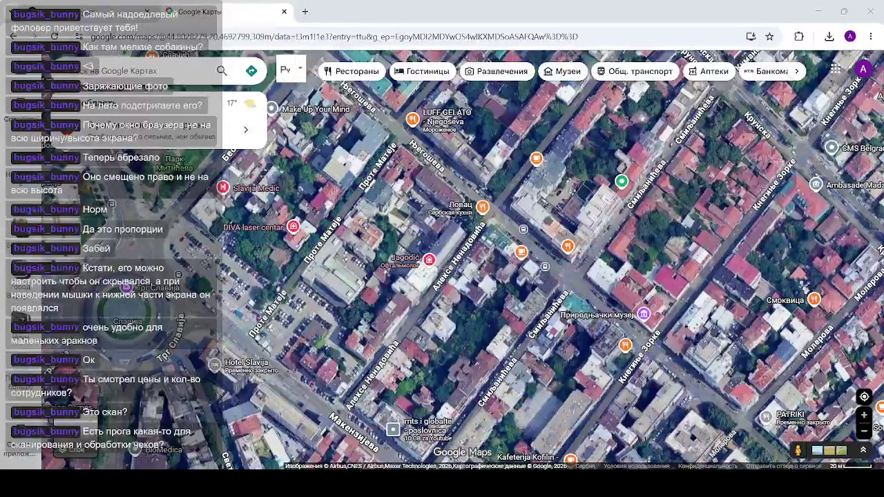
Pan and zoom the satellite map to Katanićeva street and open Koppa specialty coffee's details
left_click_drag(553, 418, 467, 338)
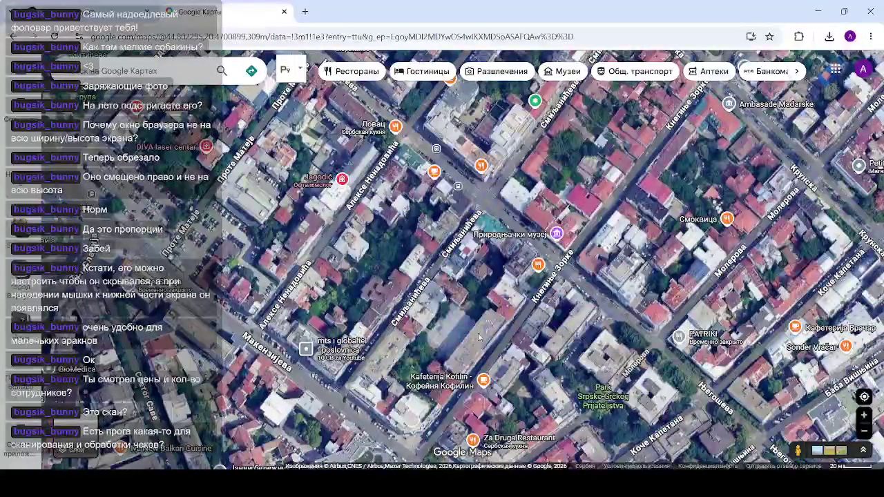
left_click_drag(477, 333, 479, 207)
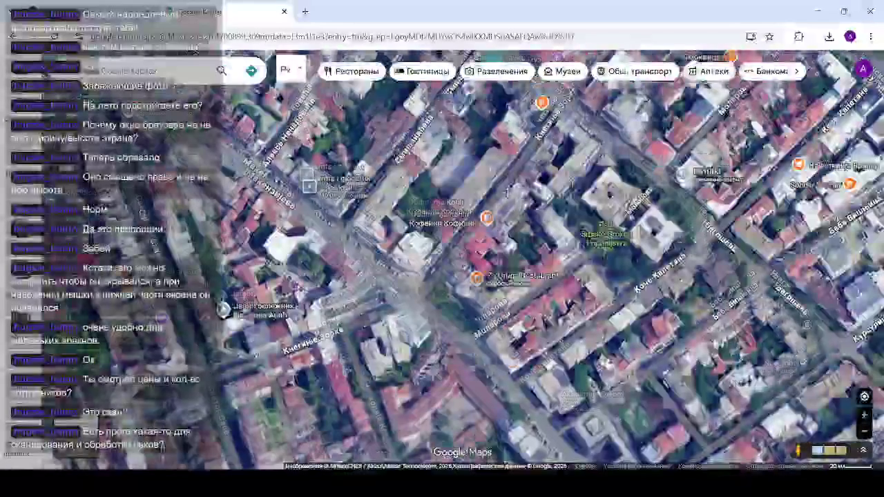
left_click_drag(442, 373, 440, 274)
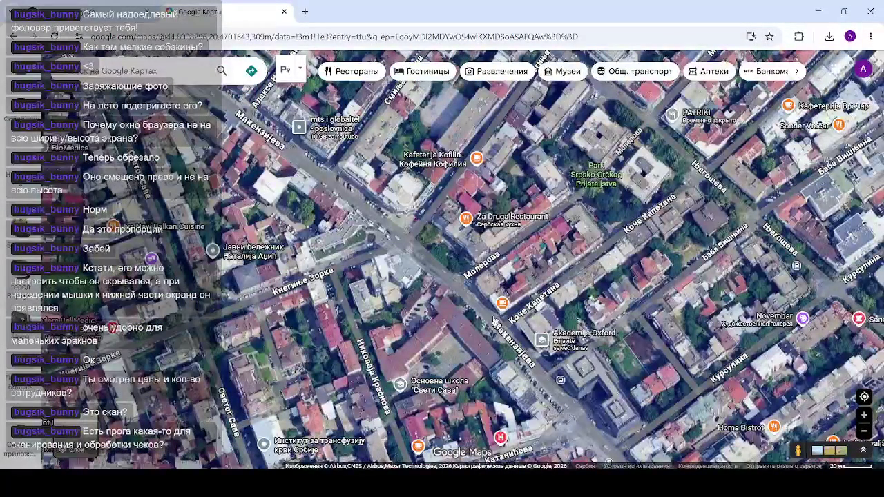
left_click_drag(514, 377, 507, 319)
scroll(441, 380, "up", 2)
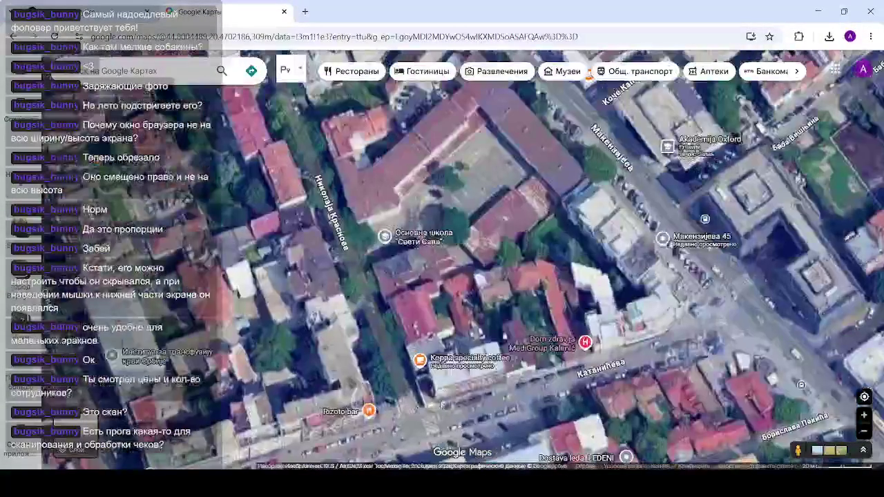
left_click(401, 353)
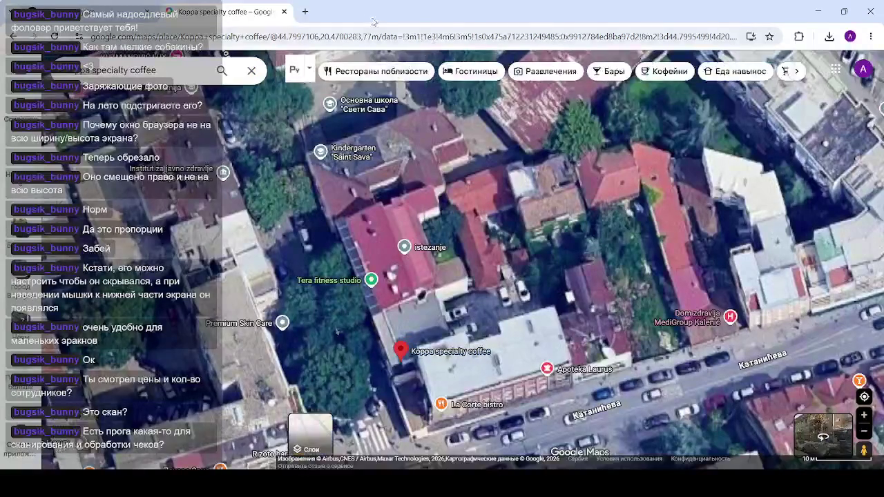
Open Koppa's photo gallery and view the coffee grinders and storefront photos
left_click(232, 143)
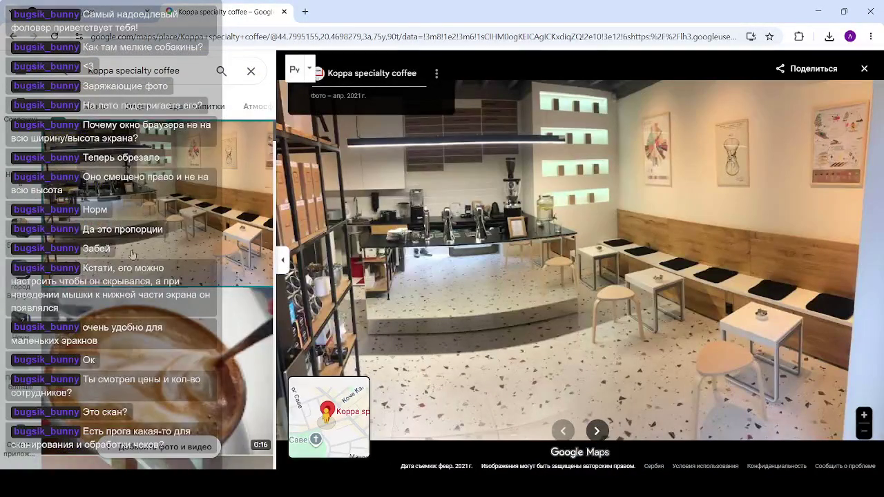
scroll(132, 254, "down", 5)
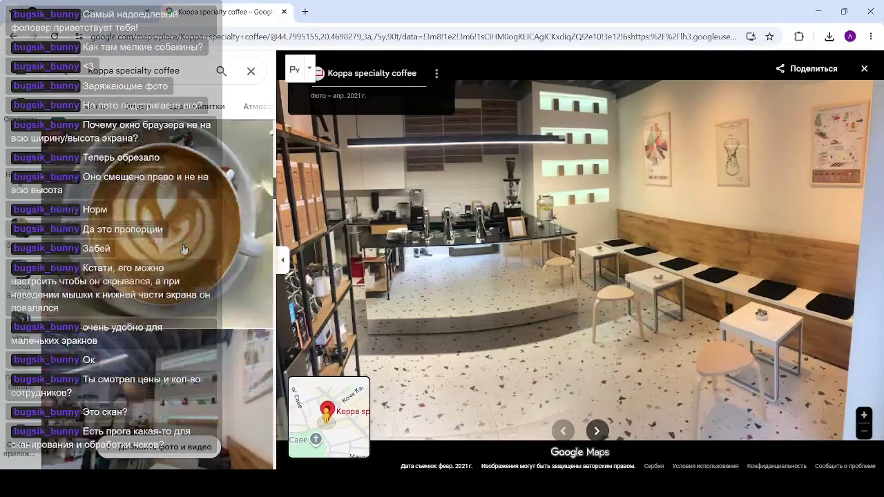
scroll(185, 248, "down", 3)
scroll(184, 248, "down", 5)
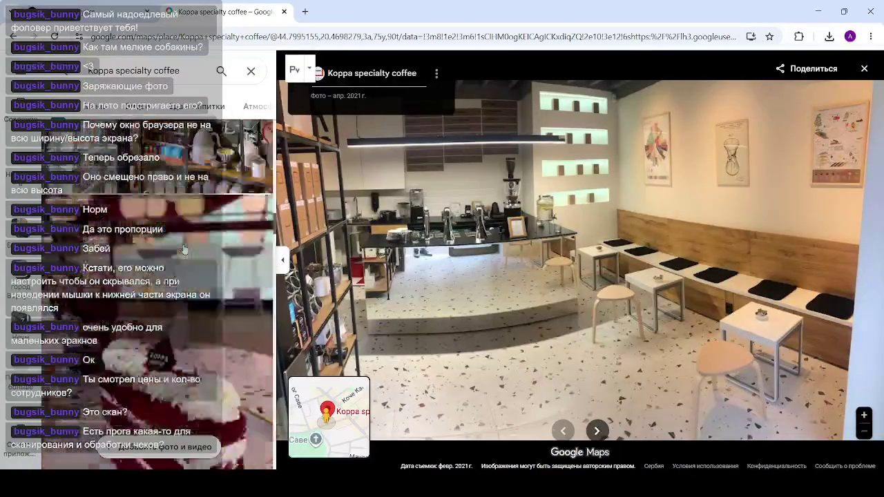
scroll(187, 249, "up", 2)
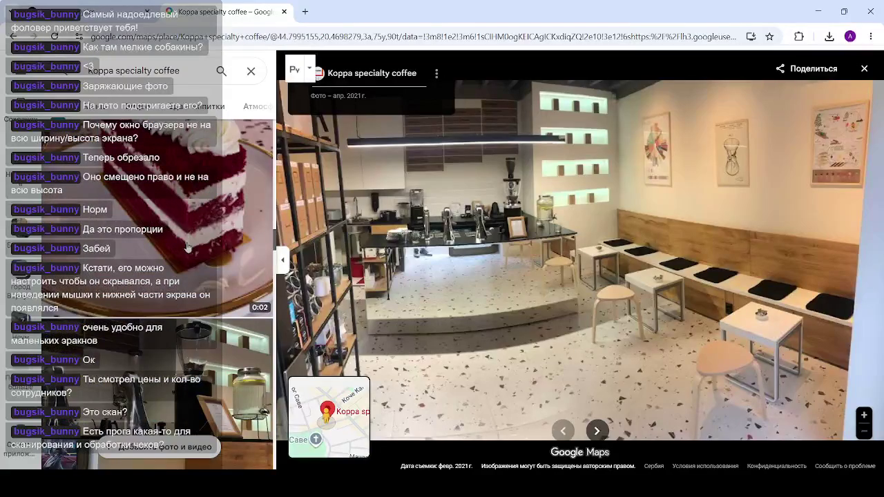
scroll(186, 249, "down", 3)
left_click(185, 262)
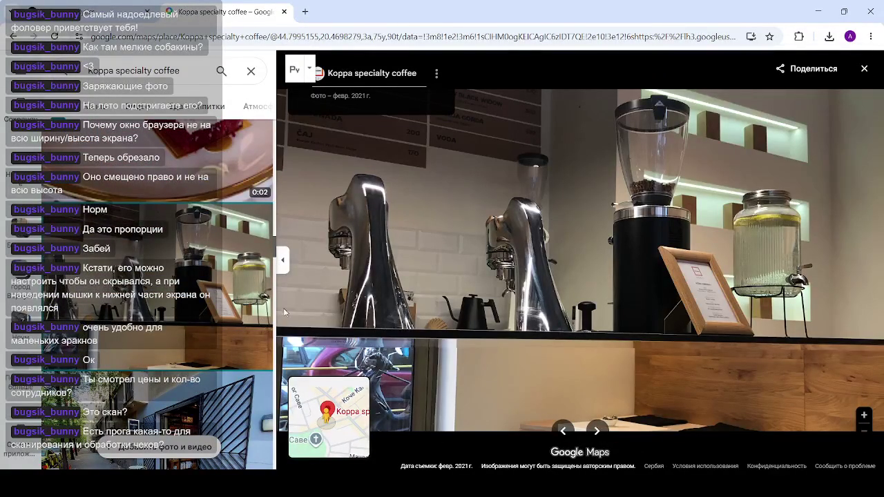
scroll(168, 304, "down", 5)
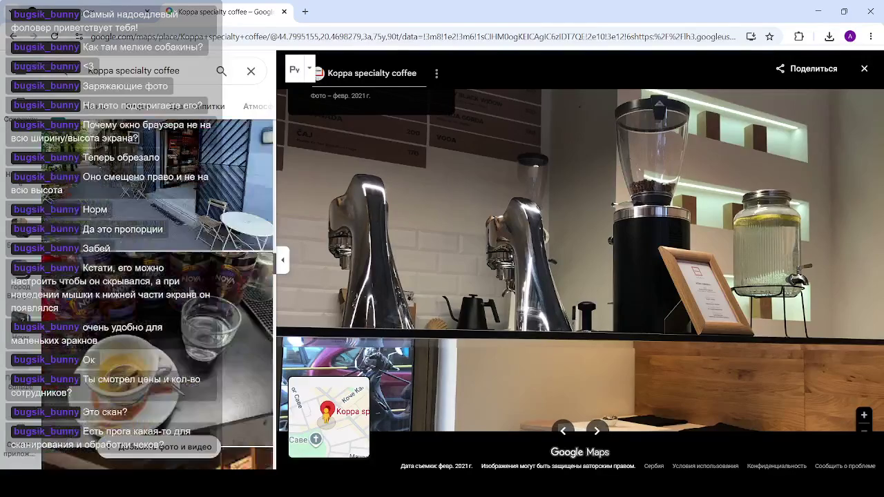
left_click(202, 219)
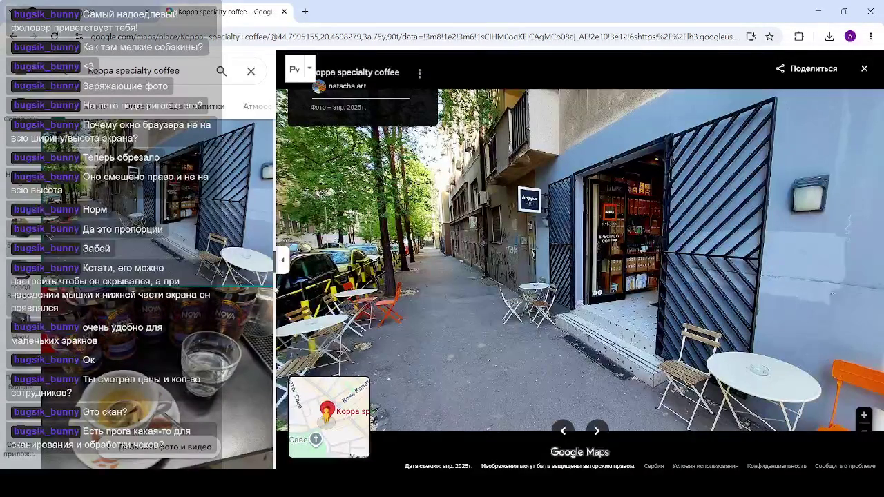
Zoom into and pan across the framed coffee flavour wheel photo
scroll(228, 283, "down", 5)
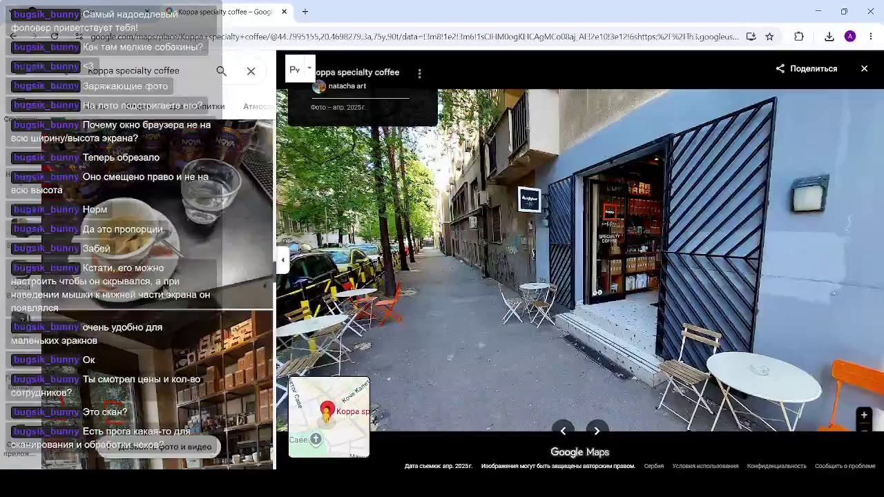
scroll(199, 270, "down", 5)
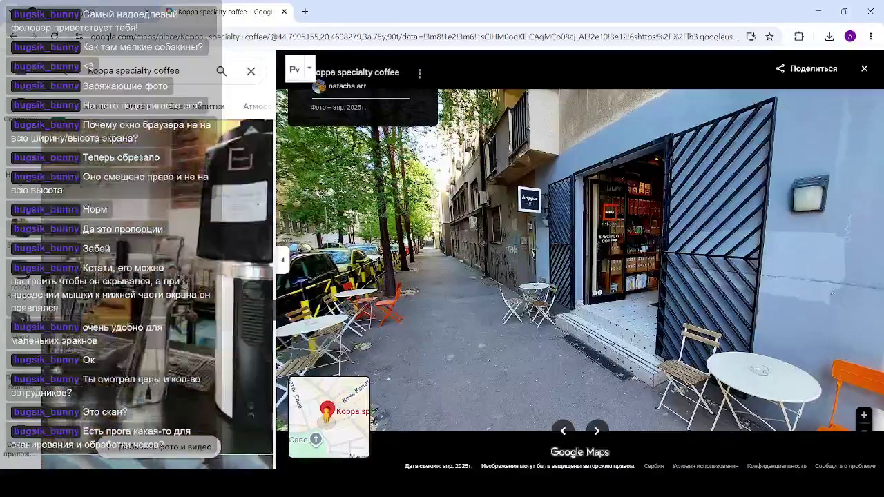
scroll(198, 271, "down", 5)
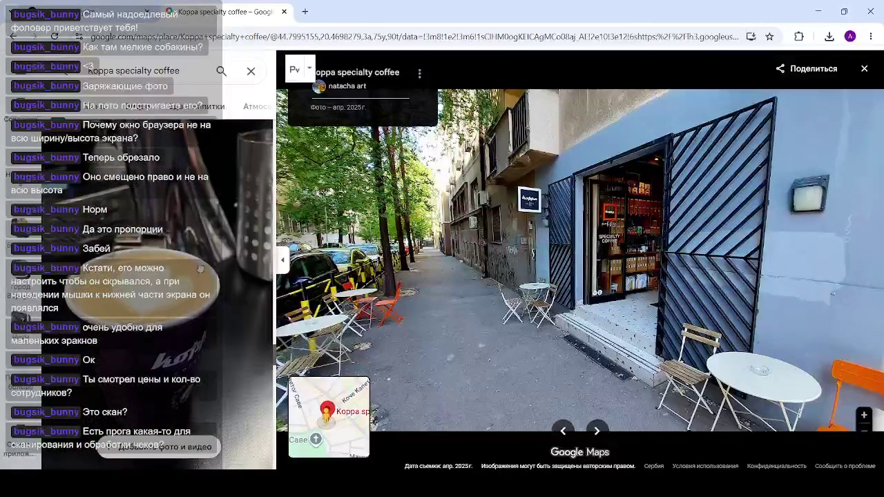
scroll(198, 266, "down", 5)
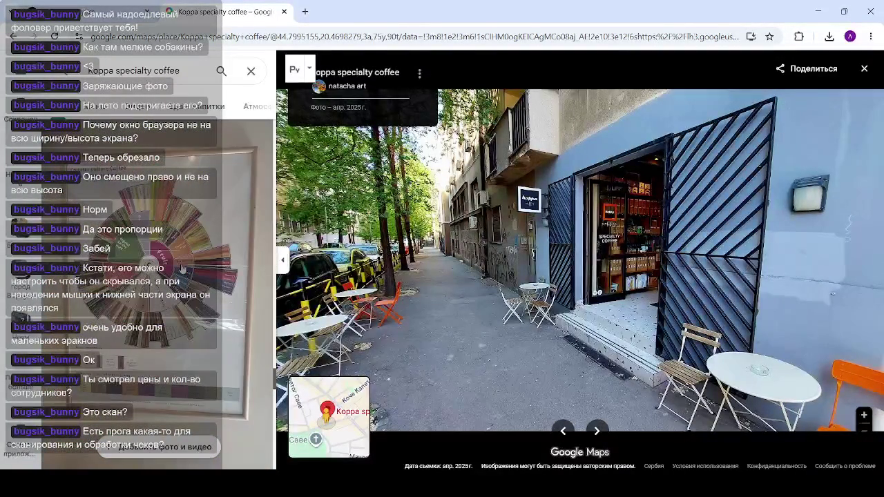
left_click(182, 267)
scroll(594, 231, "up", 5)
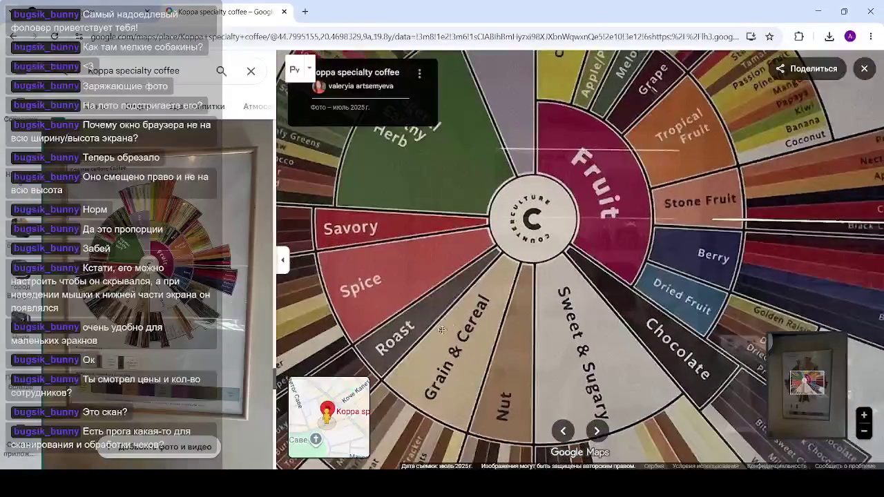
mouse_move(331, 431)
left_mouse_down()
mouse_move(536, 296)
mouse_move(450, 353)
mouse_move(447, 271)
left_mouse_up()
View the branded Koppa cup and interior menu-board photos, then page onward from the flavour wheel
scroll(446, 271, "down", 3)
scroll(187, 332, "down", 5)
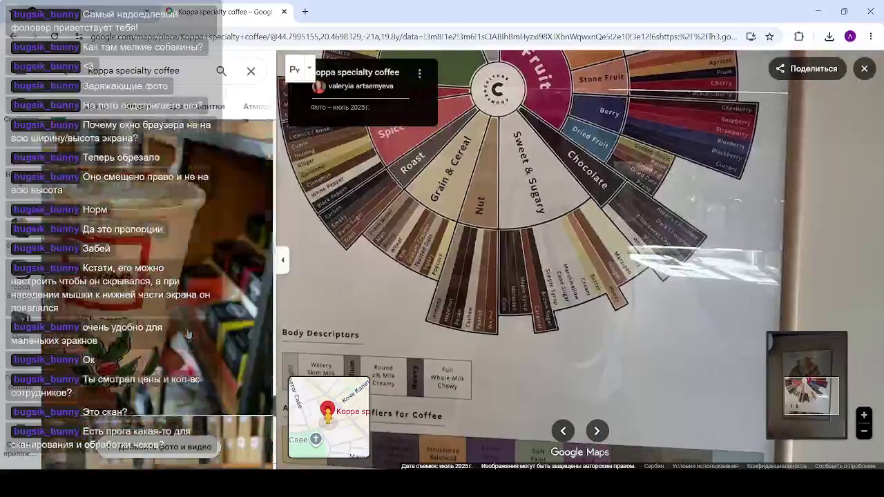
scroll(187, 332, "down", 3)
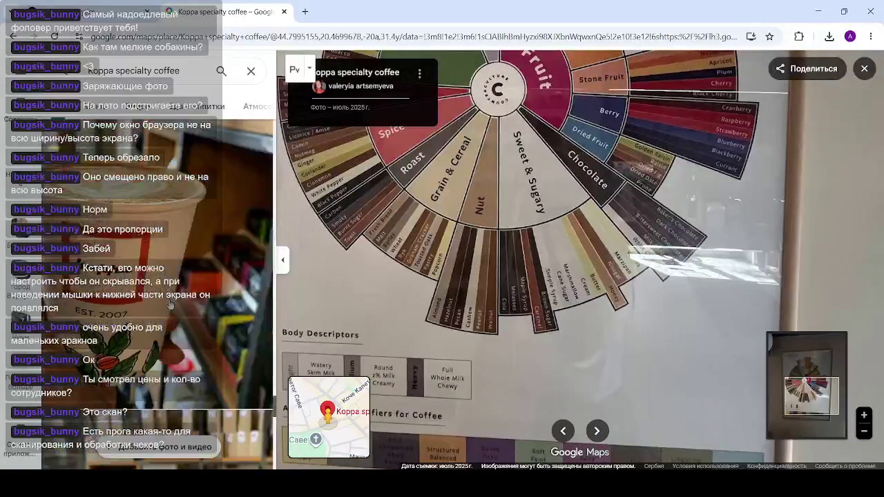
left_click(172, 304)
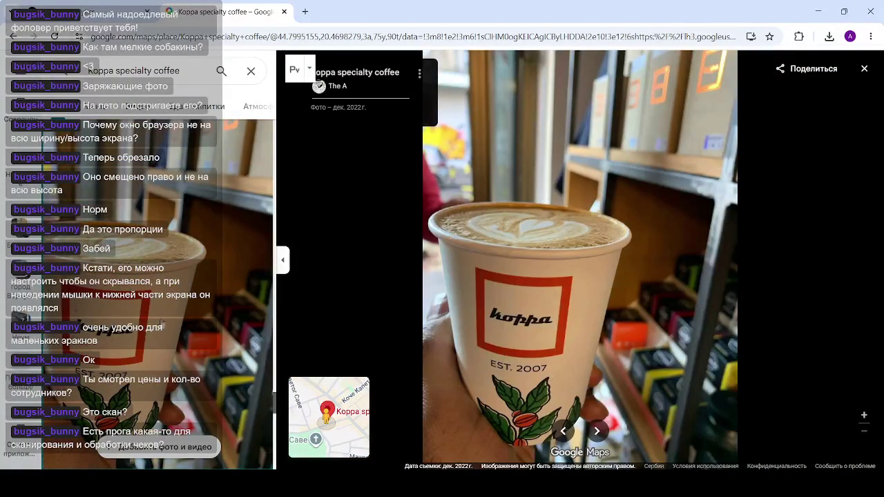
scroll(162, 324, "down", 5)
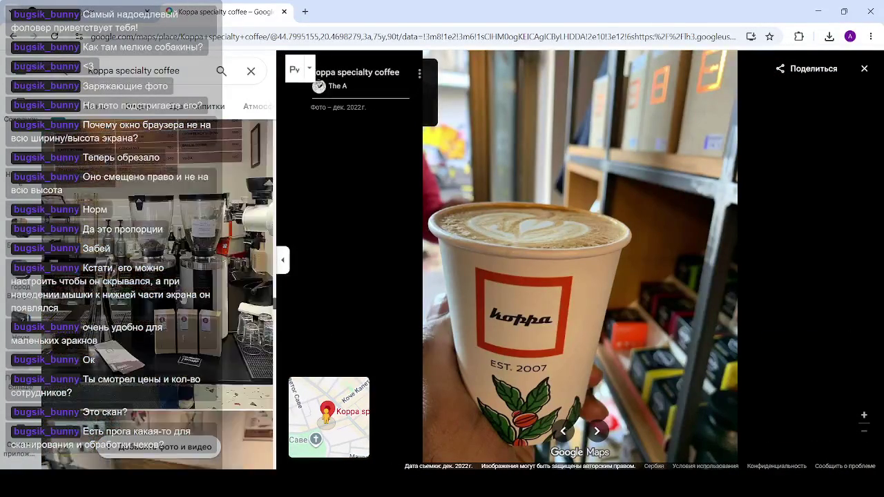
left_click(162, 304)
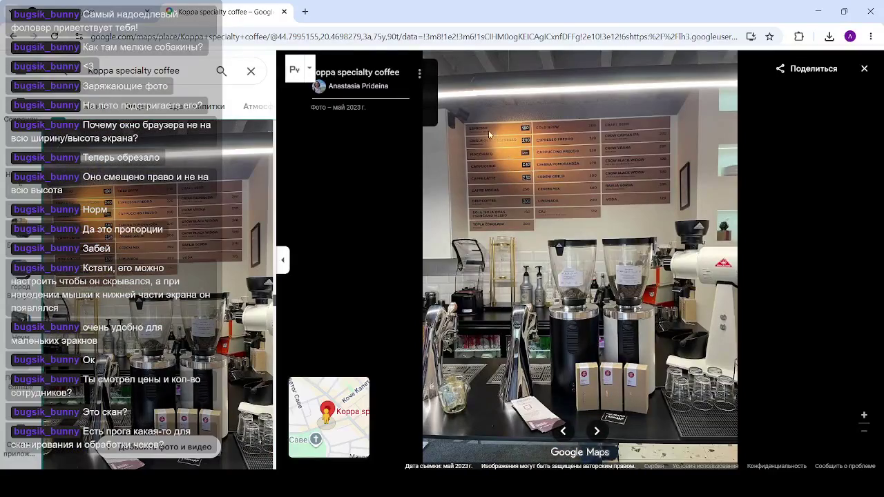
scroll(163, 207, "up", 5)
left_click(168, 247)
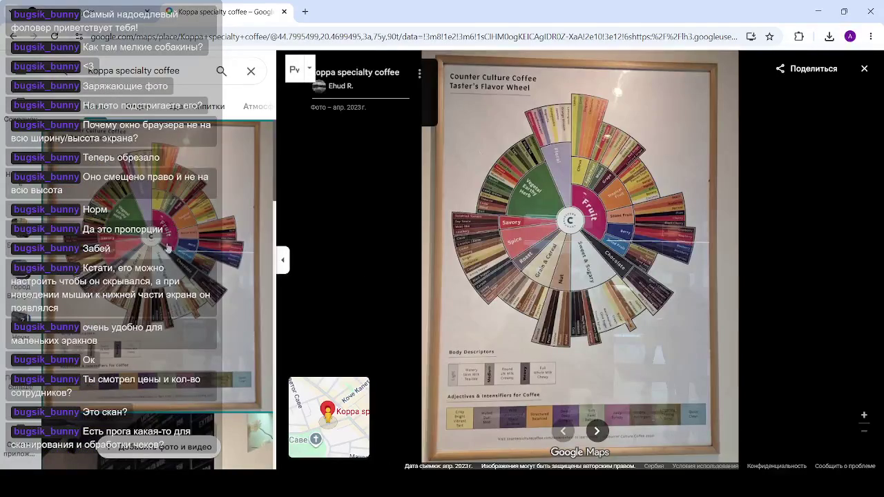
key("Right")
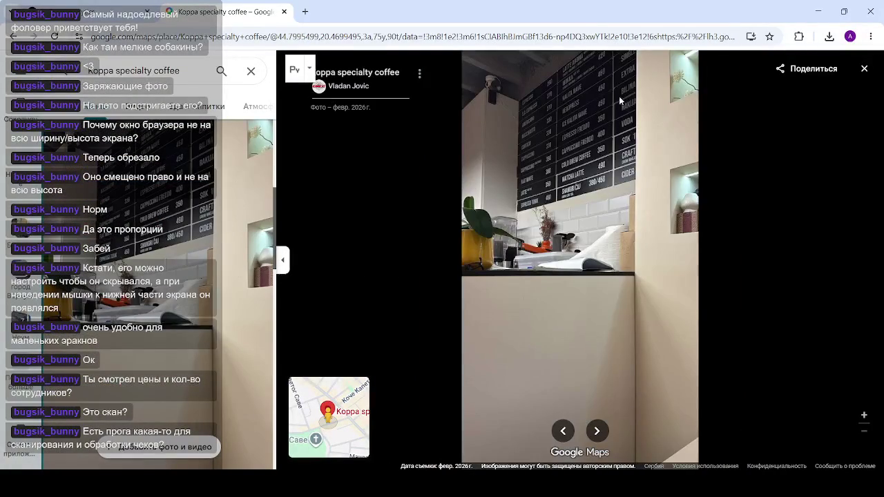
scroll(562, 122, "up", 5)
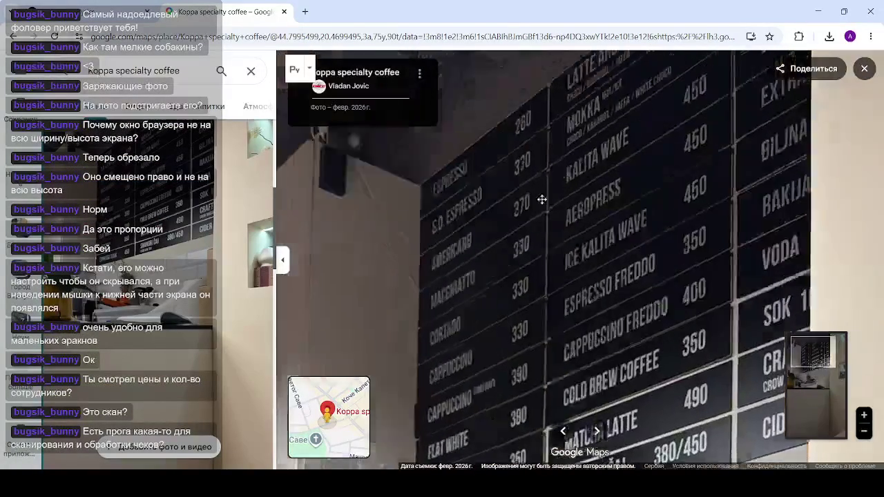
left_click_drag(542, 199, 543, 223)
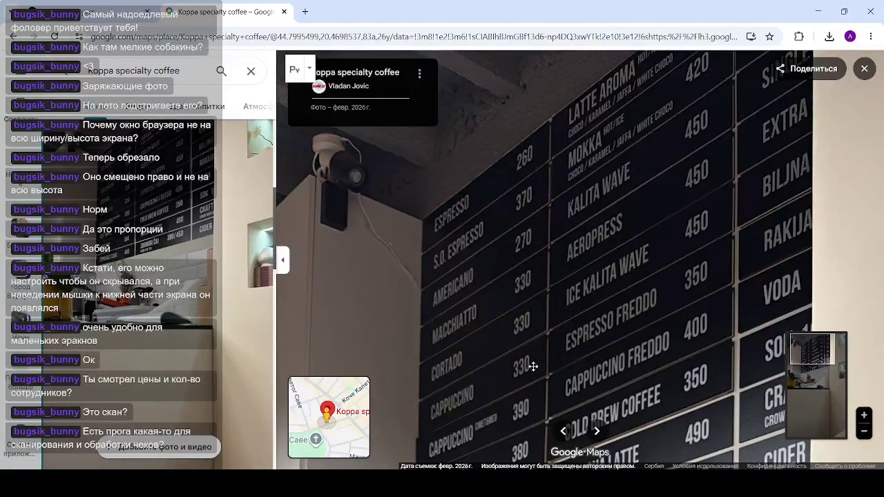
left_click_drag(529, 376, 532, 360)
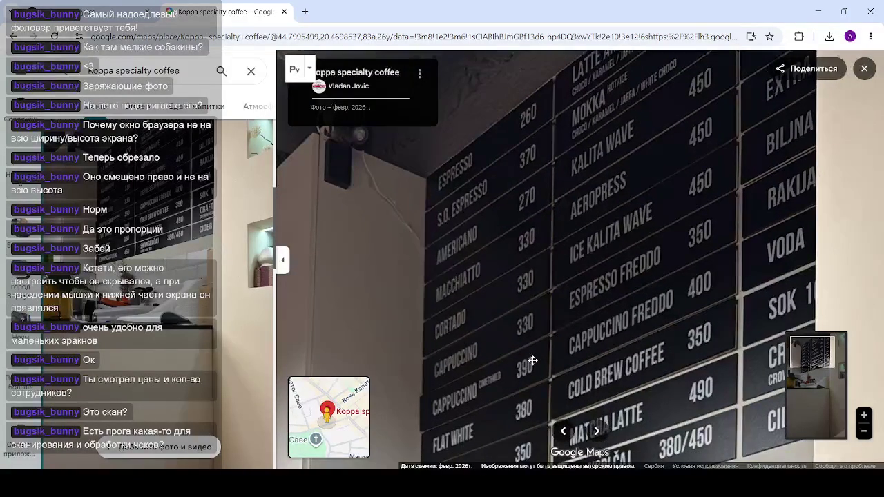
scroll(511, 392, "up", 3)
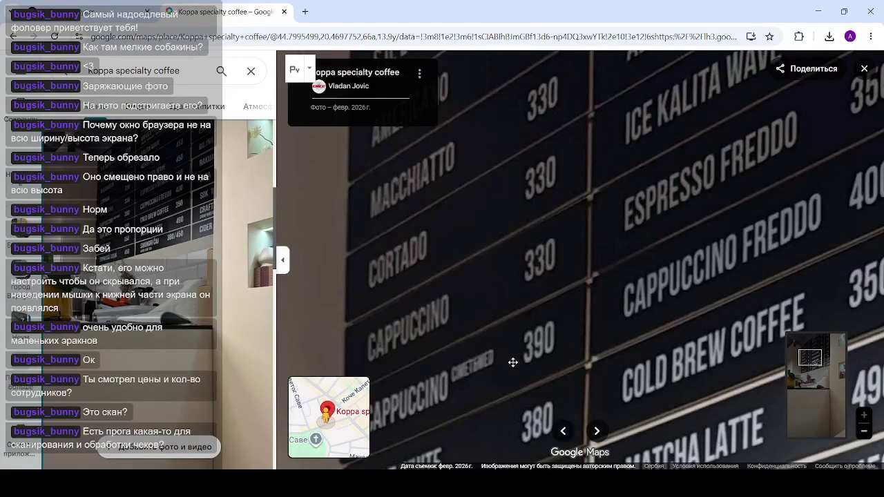
scroll(513, 362, "down", 2)
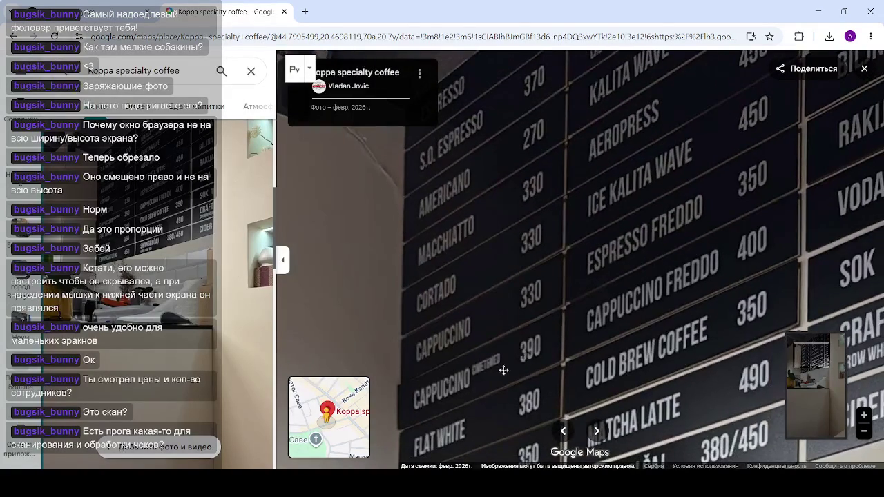
scroll(503, 370, "up", 2)
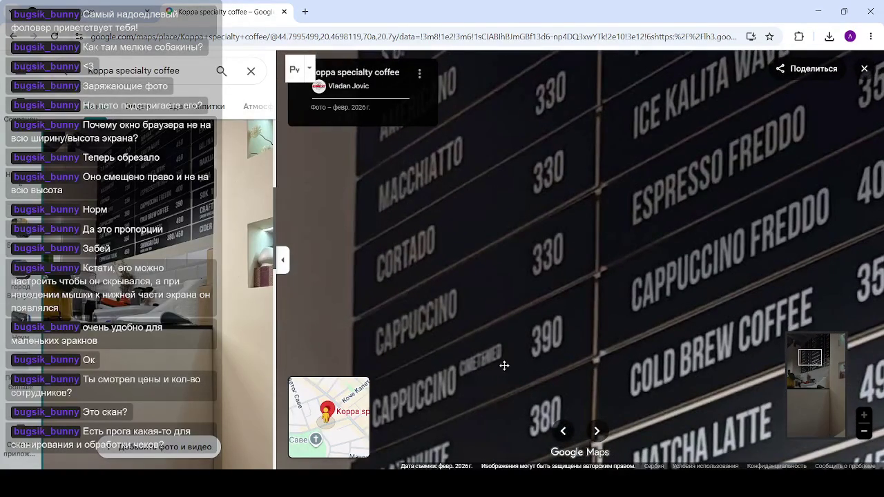
scroll(608, 225, "down", 2)
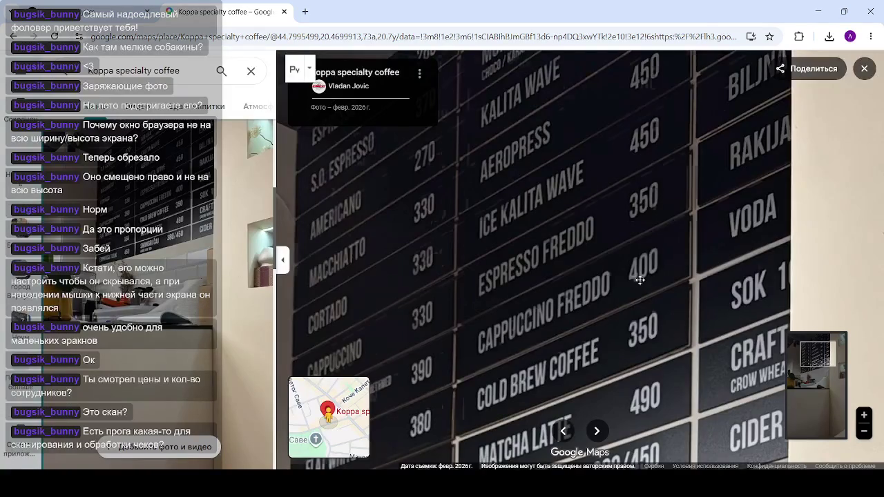
scroll(625, 318, "down", 2)
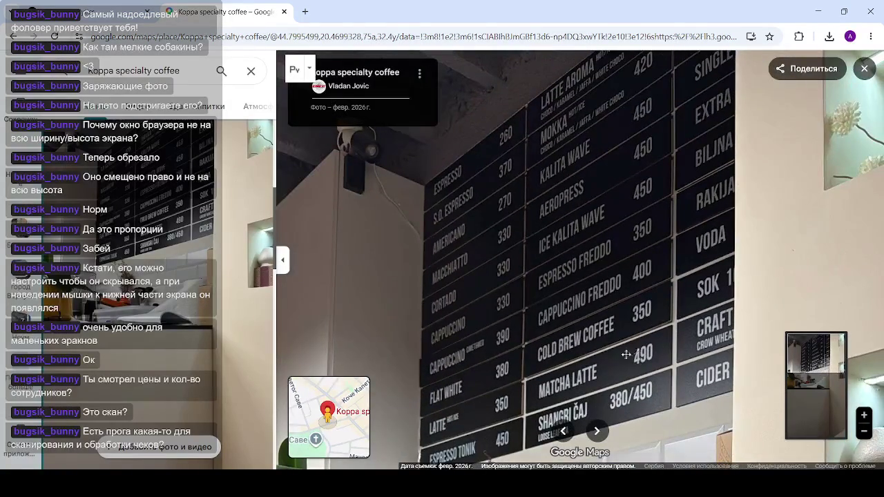
left_click_drag(626, 354, 608, 336)
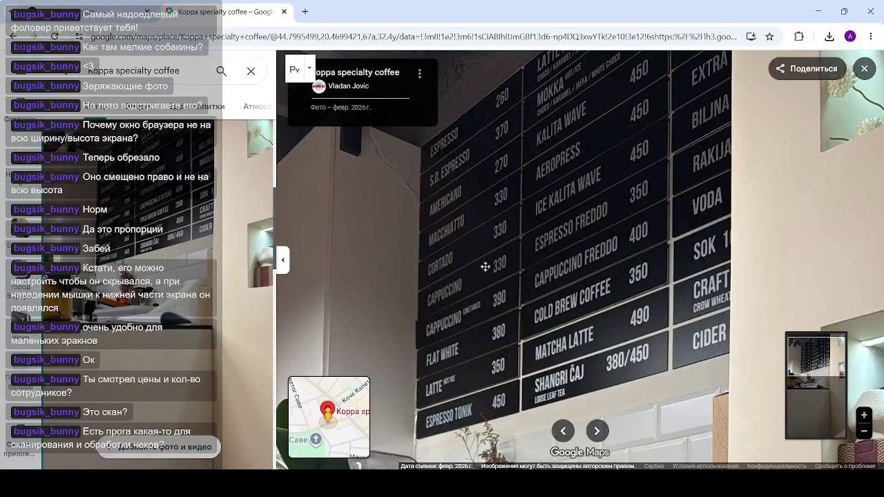
scroll(485, 266, "up", 2)
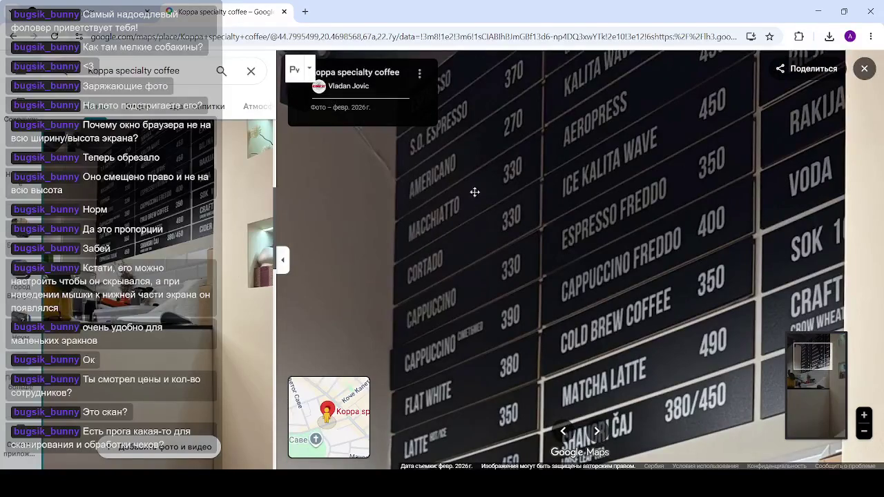
left_click_drag(453, 205, 462, 233)
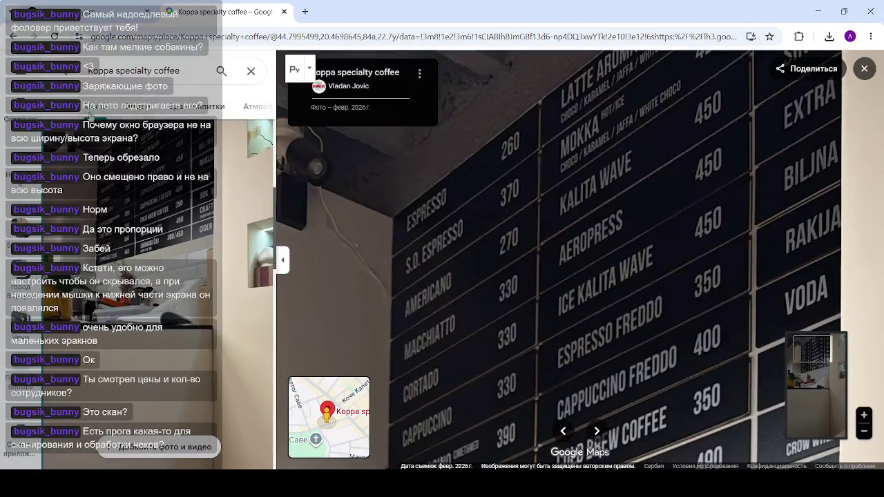
left_click(176, 262)
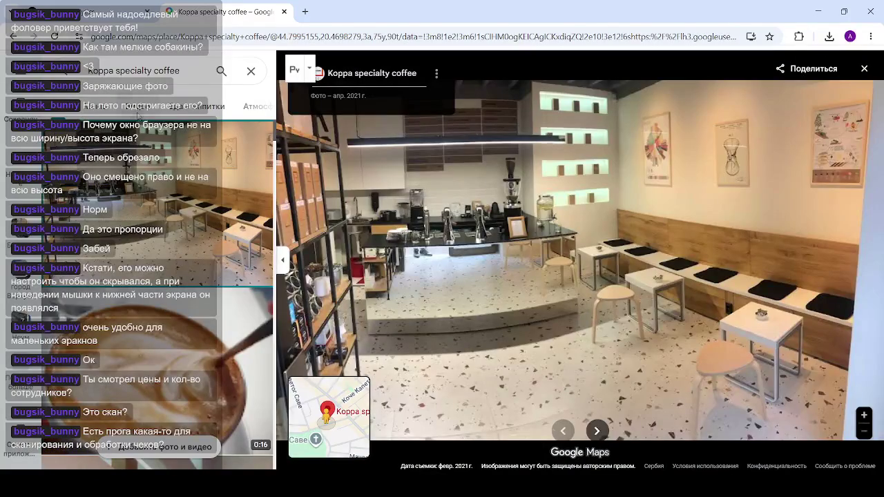
View the flavor wheel poster photo, then close the viewer back to the satellite map
scroll(433, 158, "up", 5)
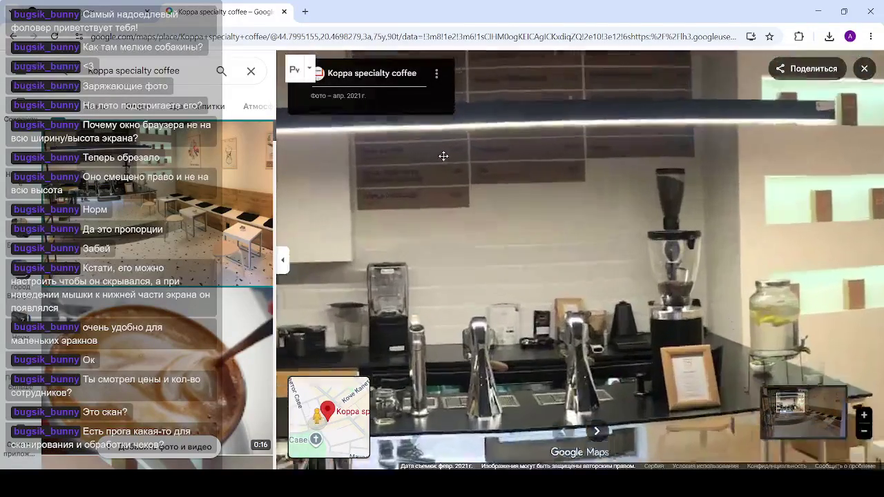
scroll(439, 162, "down", 5)
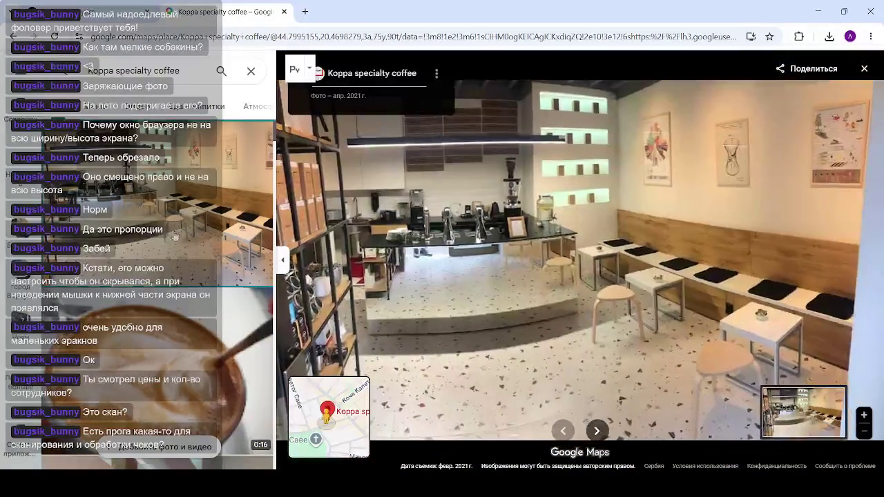
scroll(178, 235, "down", 6)
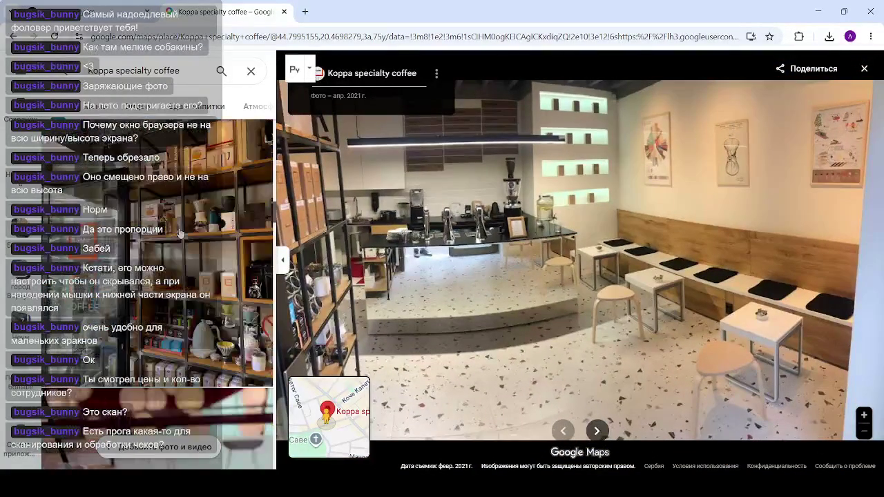
scroll(178, 235, "down", 5)
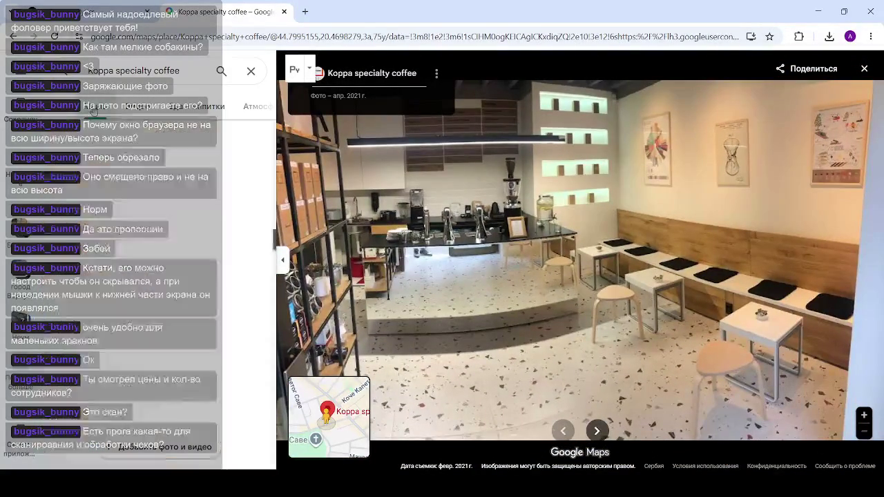
left_click(174, 243)
scroll(174, 243, "down", 3)
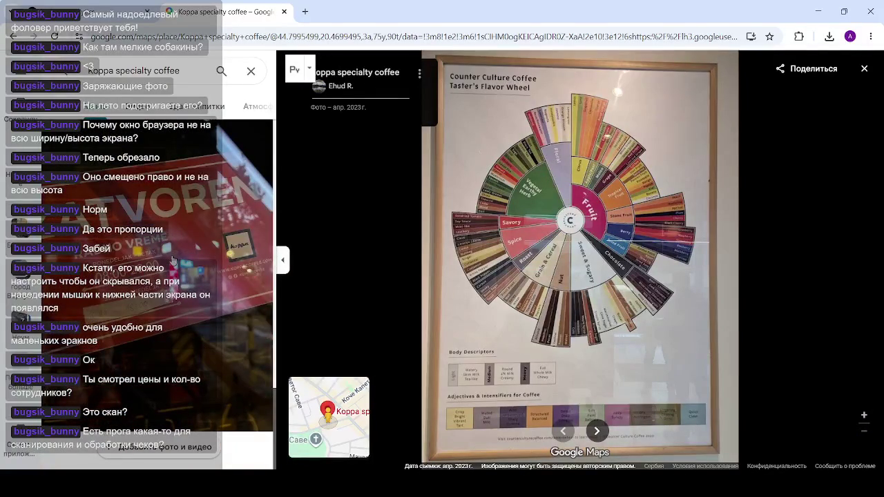
scroll(172, 260, "up", 3)
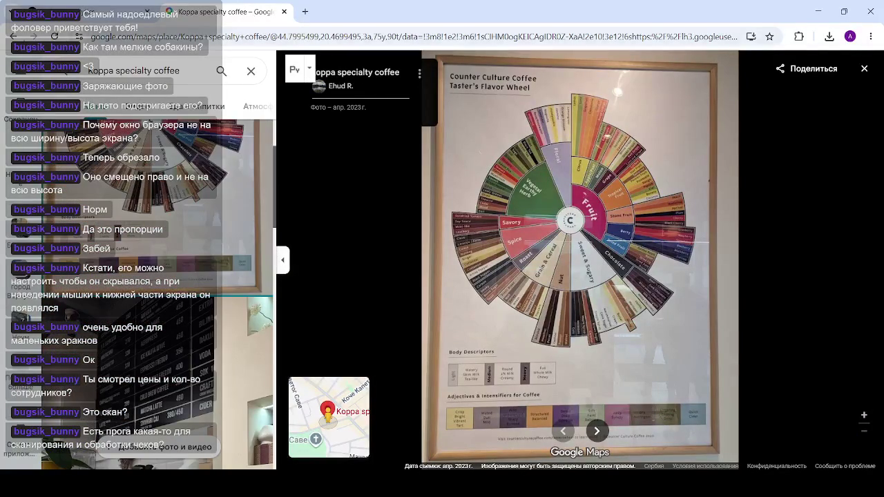
left_click(863, 69)
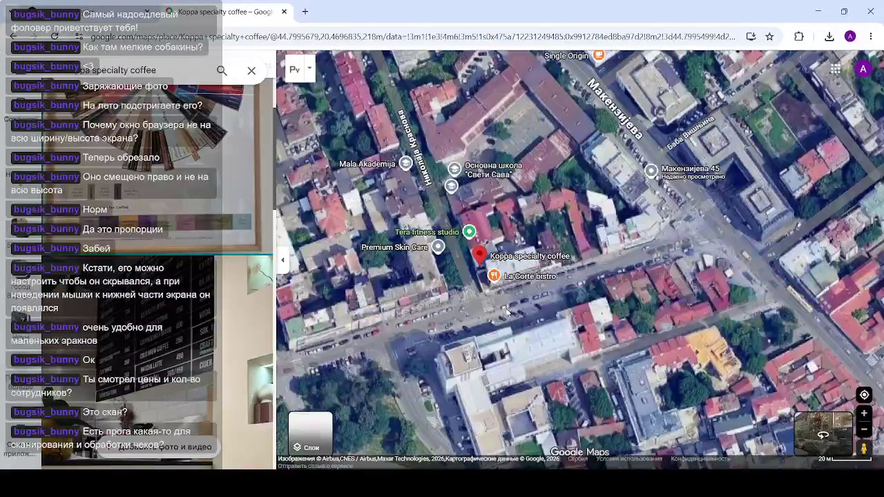
Search 'mono' and open Focus Specialty Coffee's place details on the map
scroll(486, 311, "up", 2)
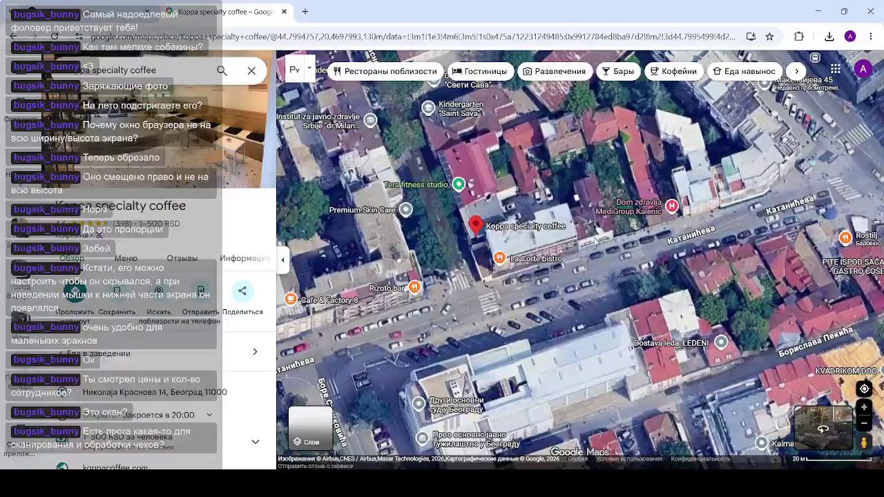
left_click(251, 70)
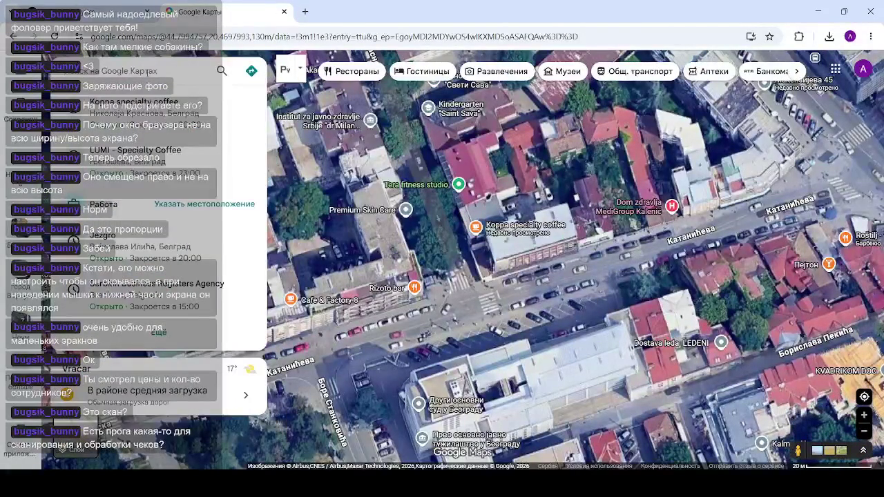
type("mo")
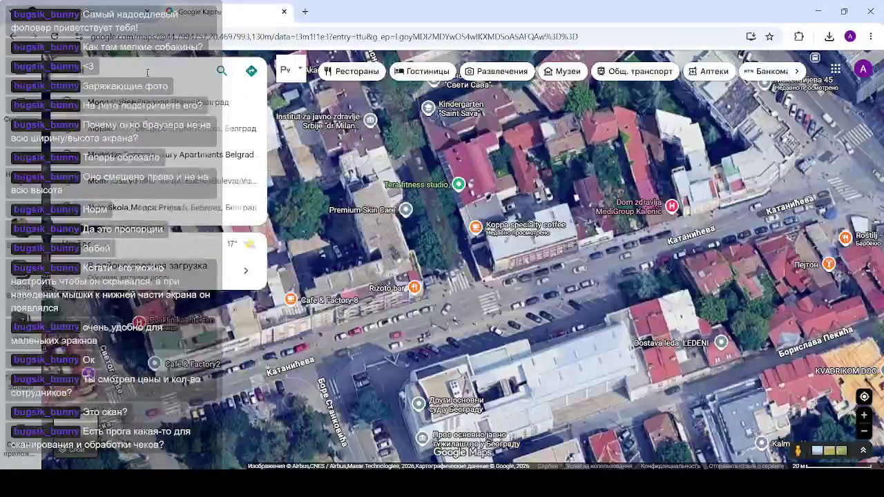
type("no")
key("Return")
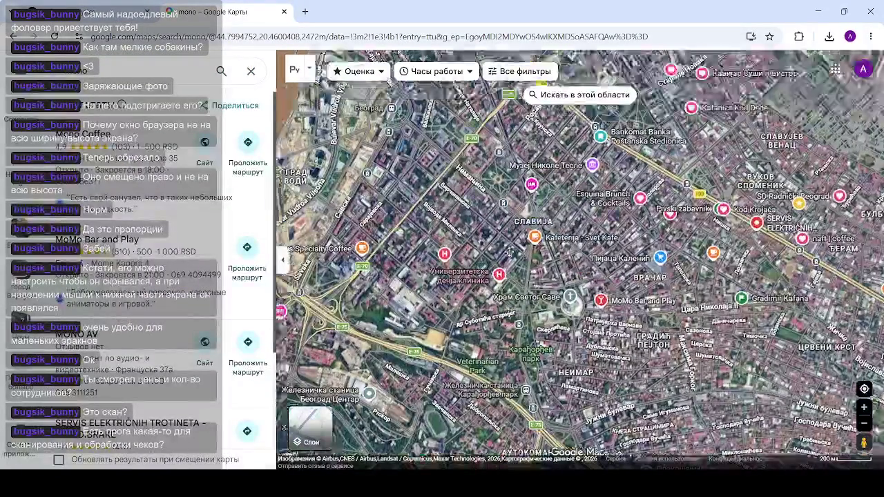
left_click_drag(510, 252, 559, 282)
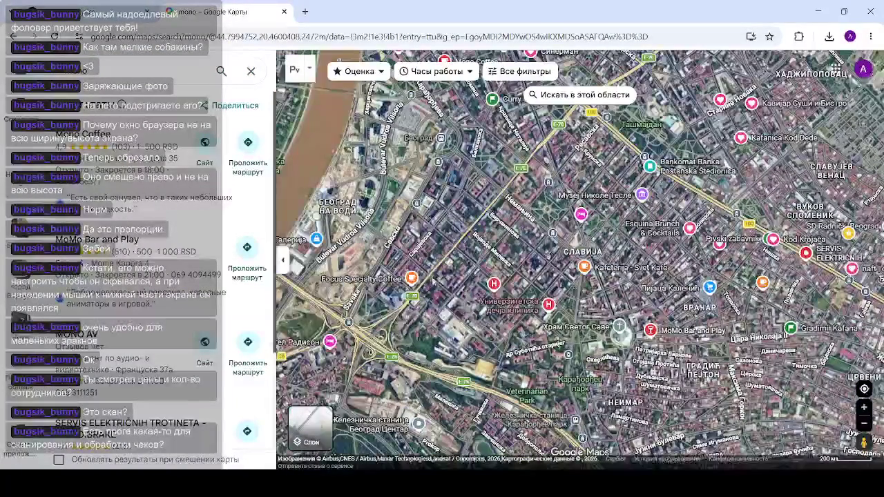
left_click(411, 279)
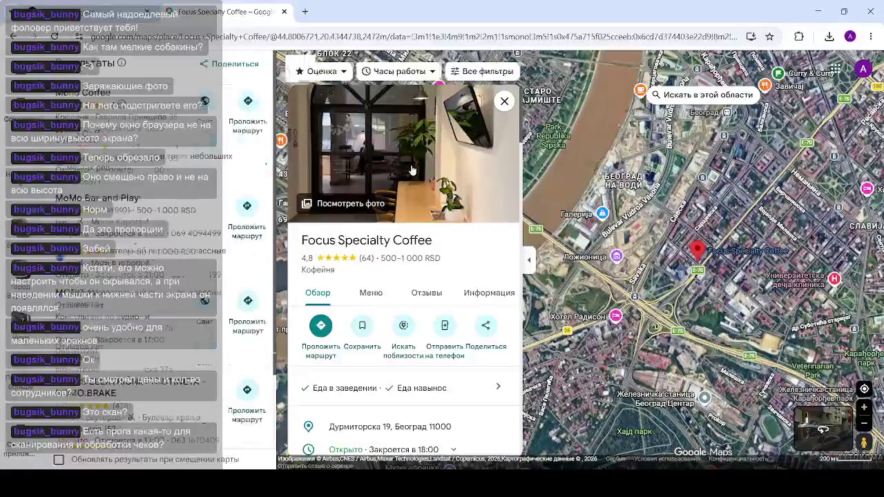
Open Focus Specialty Coffee's photos and flip through the video, pastry case, lattes and interior shots
left_click(408, 173)
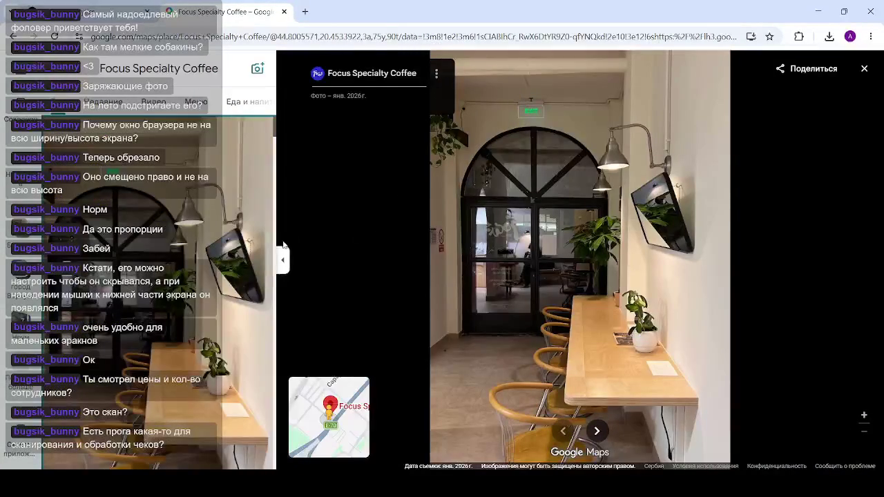
left_click(596, 431)
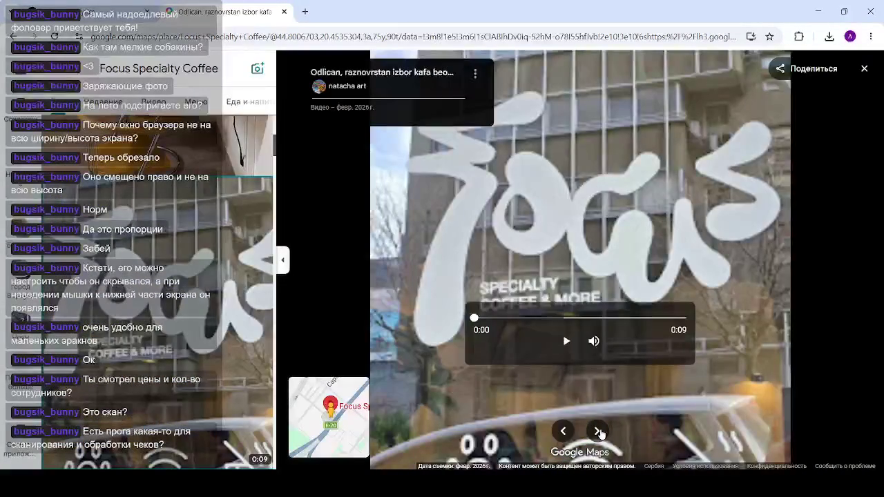
left_click(598, 432)
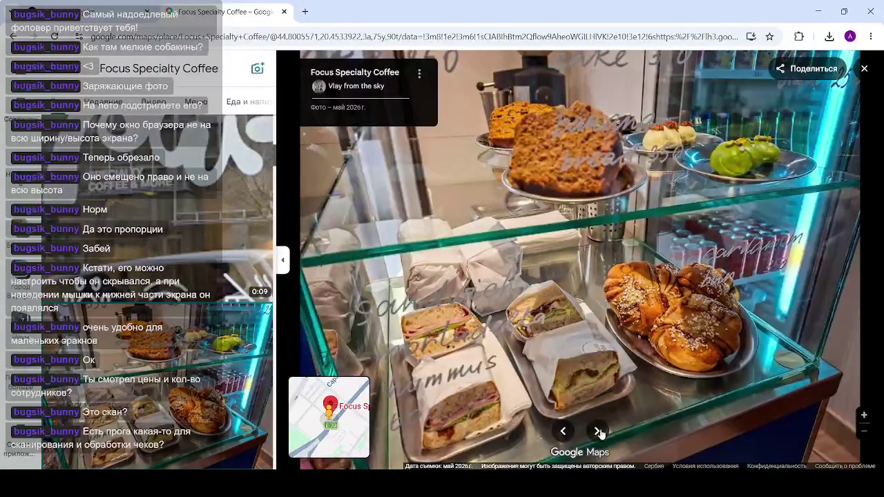
left_click(597, 431)
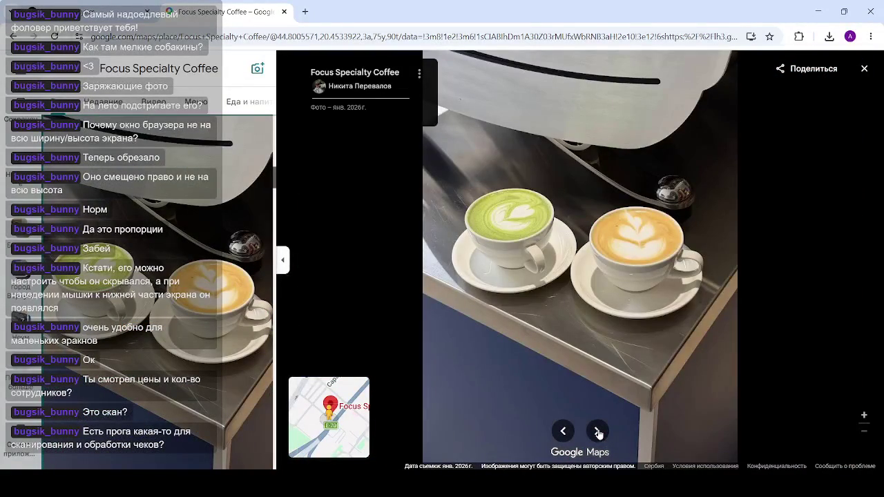
scroll(562, 255, "up", 5)
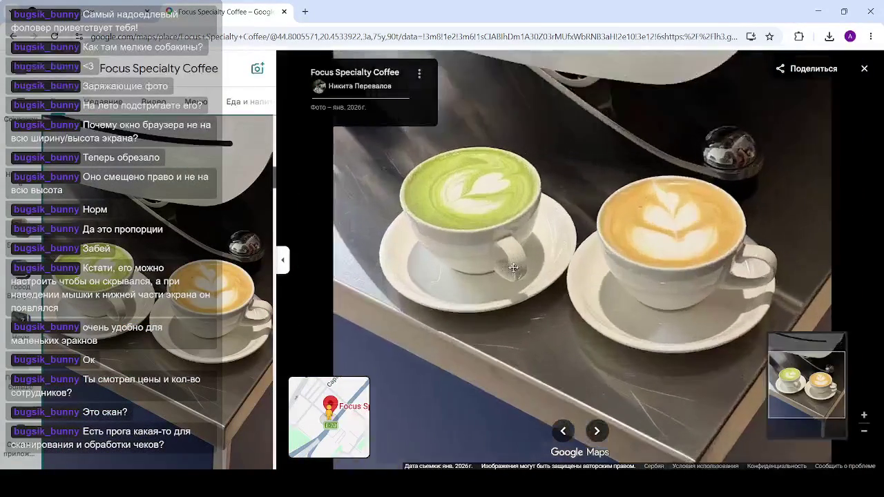
scroll(589, 252, "down", 5)
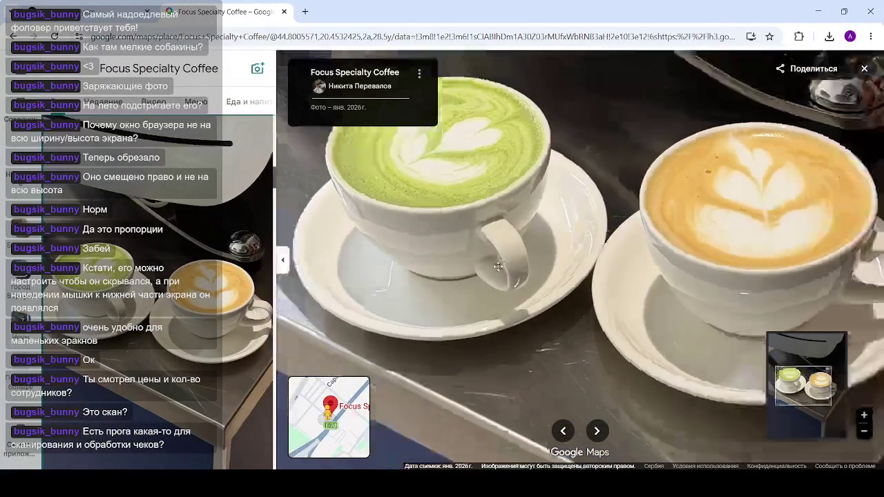
left_click(598, 431)
scroll(512, 288, "up", 5)
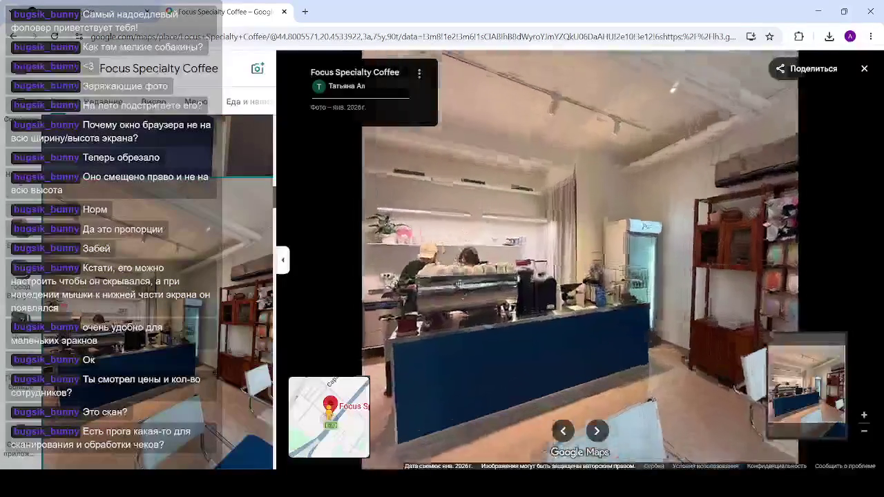
scroll(451, 259, "up", 5)
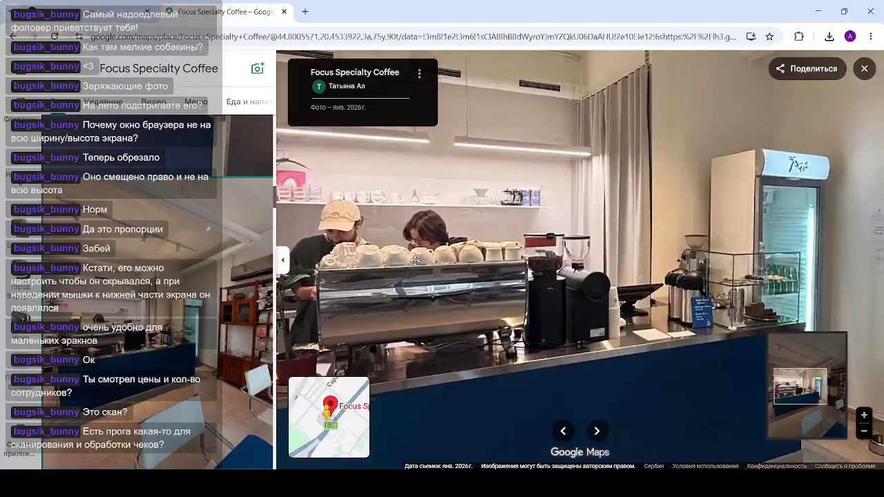
scroll(452, 257, "down", 5)
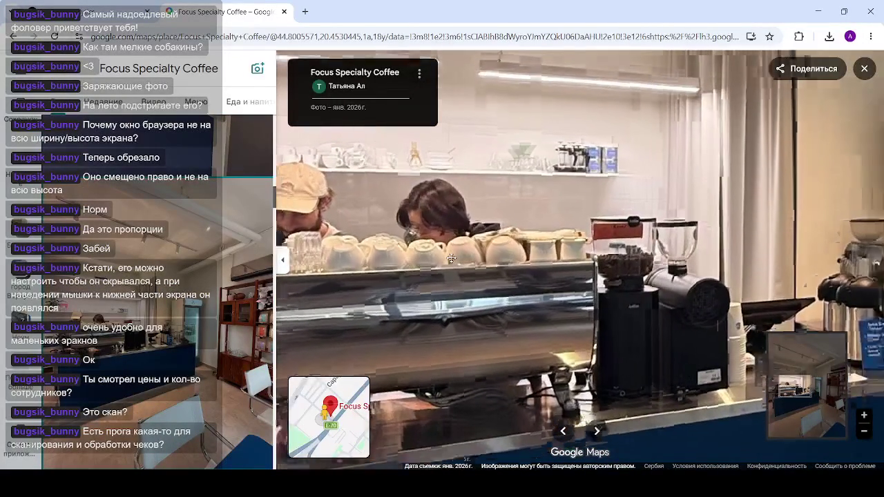
scroll(454, 256, "down", 3)
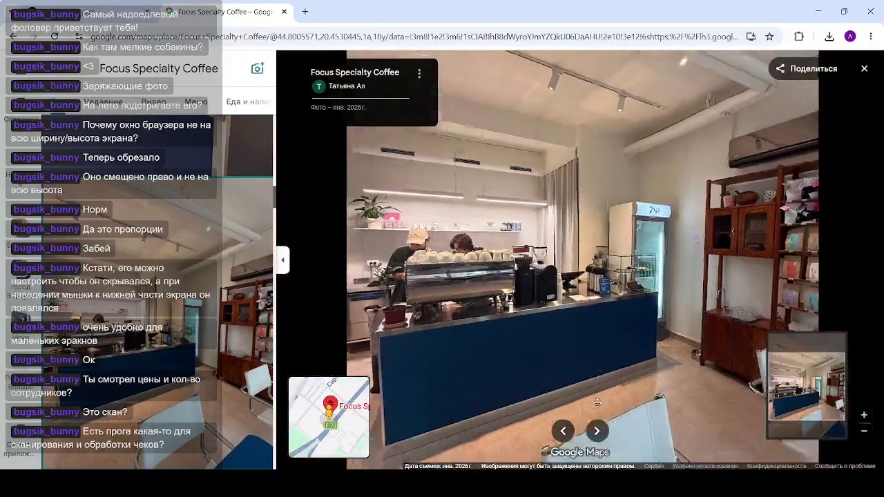
Step back to the storefront video, then forward again to the archway counter photo
left_click(561, 432)
left_click(561, 432)
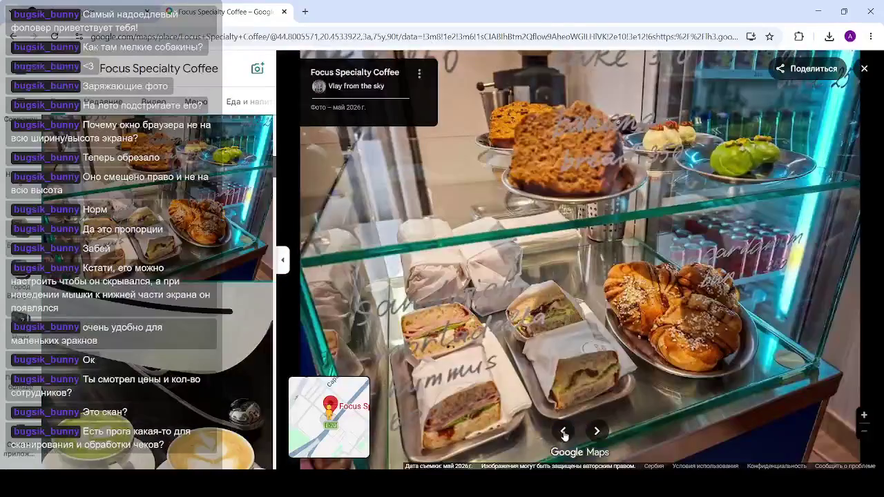
left_click(562, 432)
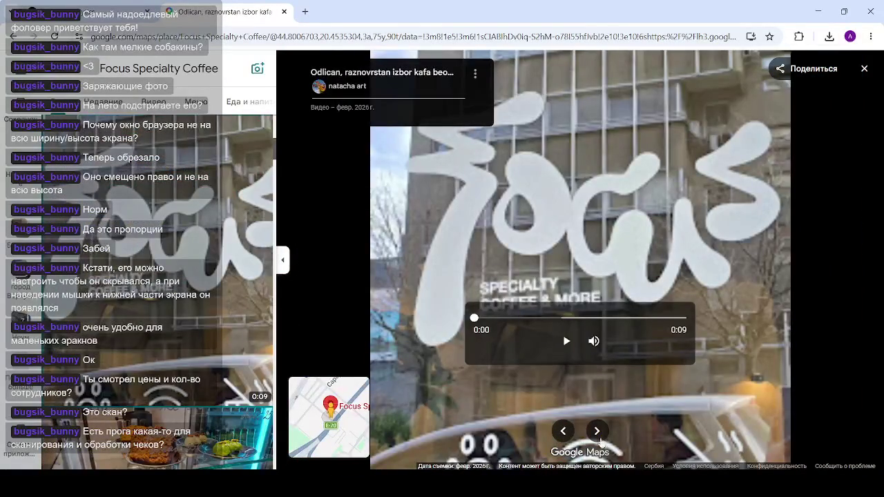
left_click(599, 438)
left_click(598, 432)
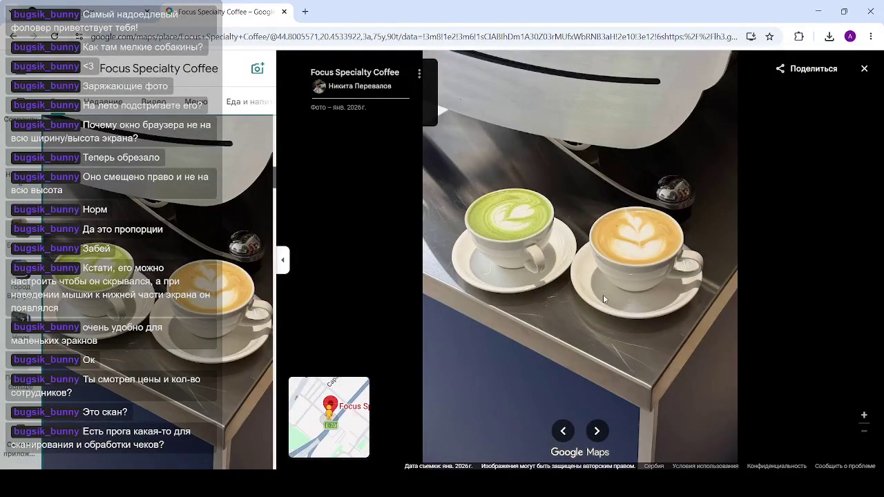
left_click(596, 432)
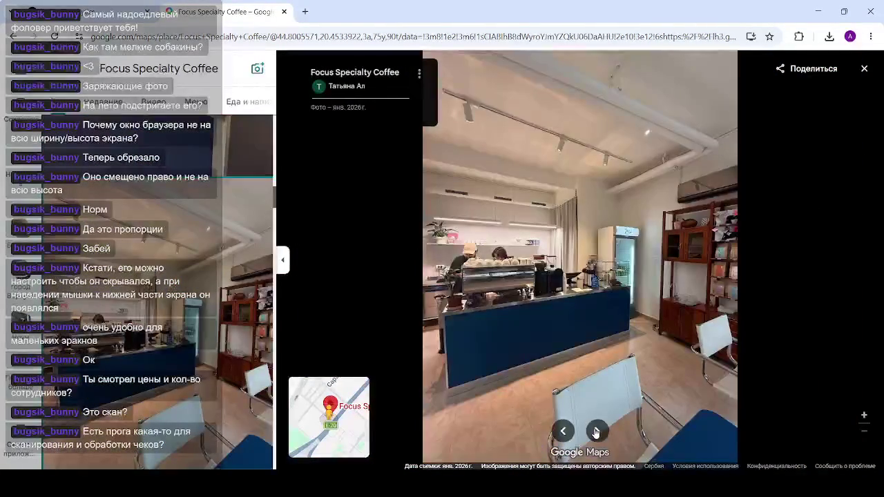
left_click(595, 432)
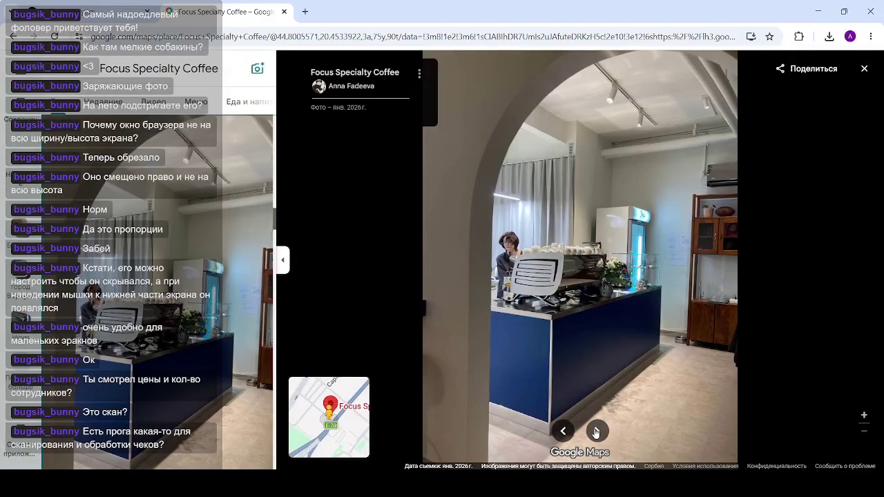
Zoom into the archway counter photo to inspect the fridge and display case
scroll(653, 267, "up", 3)
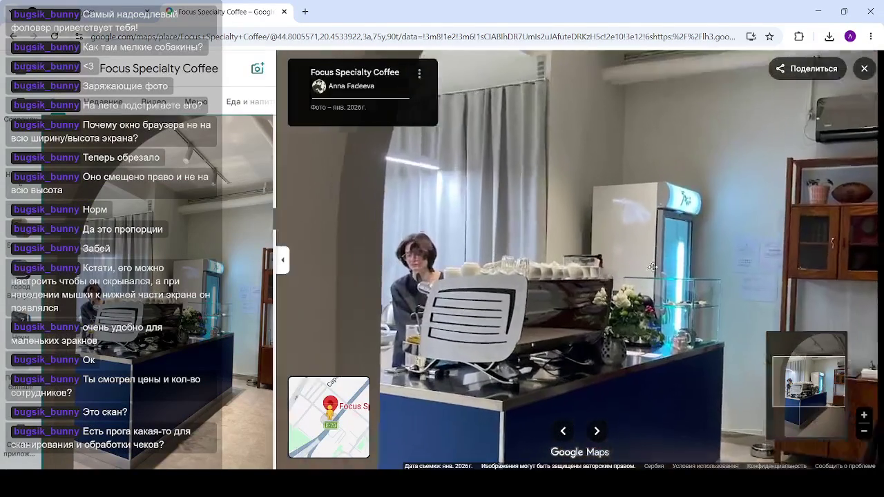
scroll(653, 268, "up", 5)
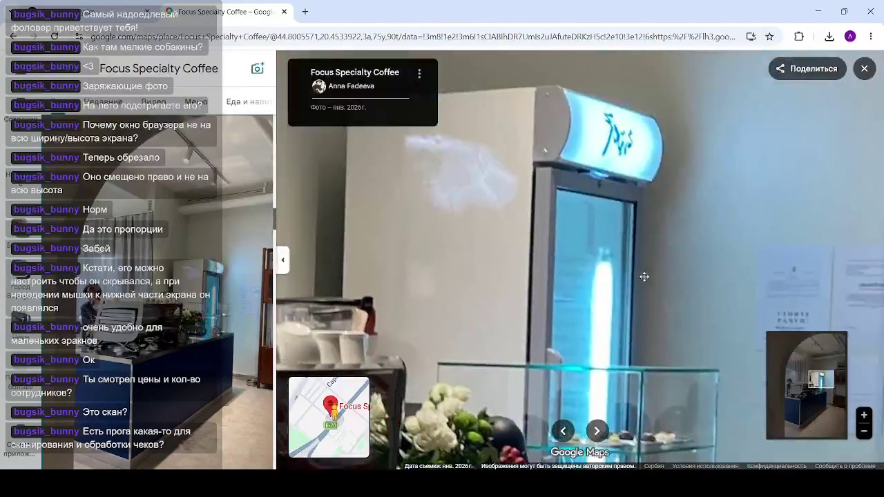
scroll(646, 279, "up", 2)
left_click_drag(649, 281, 645, 268)
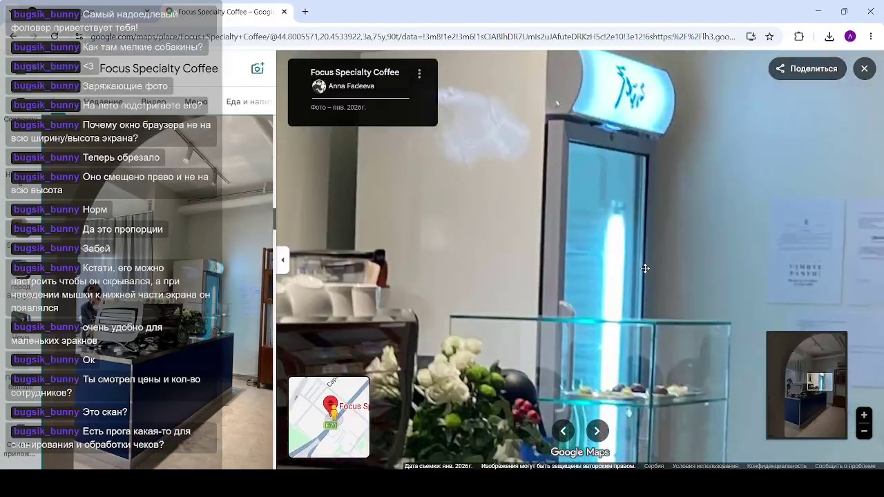
scroll(644, 268, "down", 3)
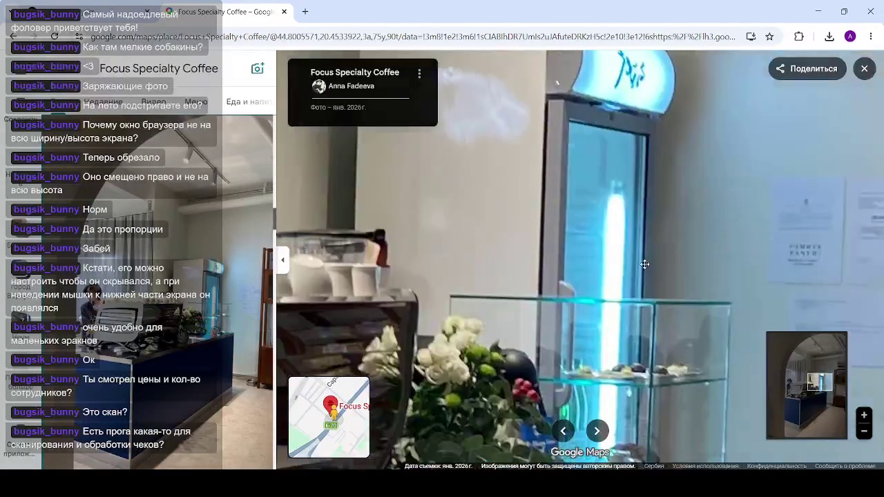
scroll(642, 250, "down", 5)
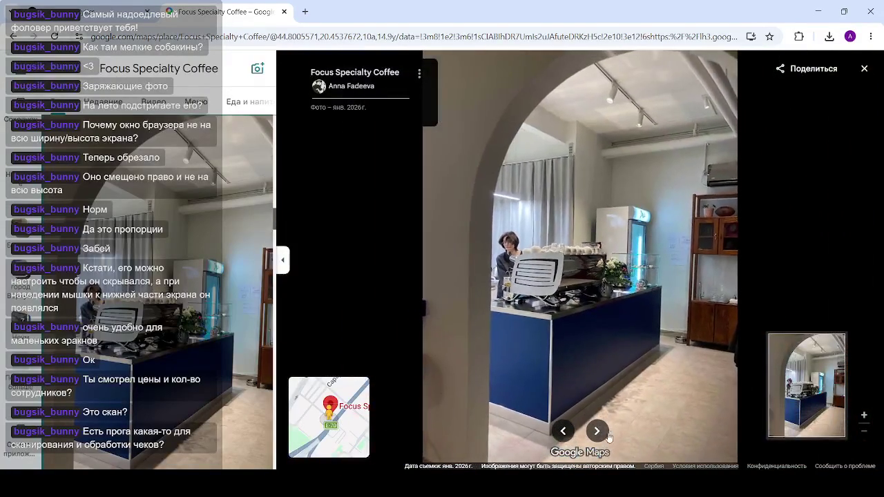
left_click(597, 430)
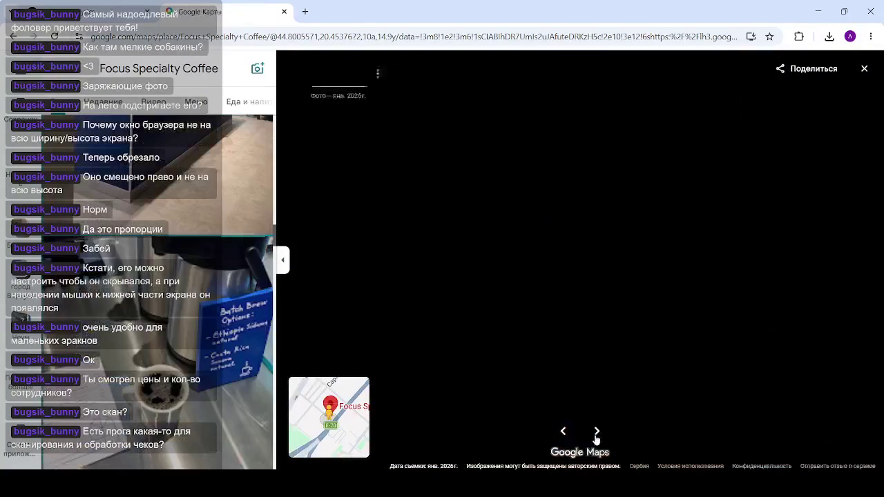
left_click(564, 432)
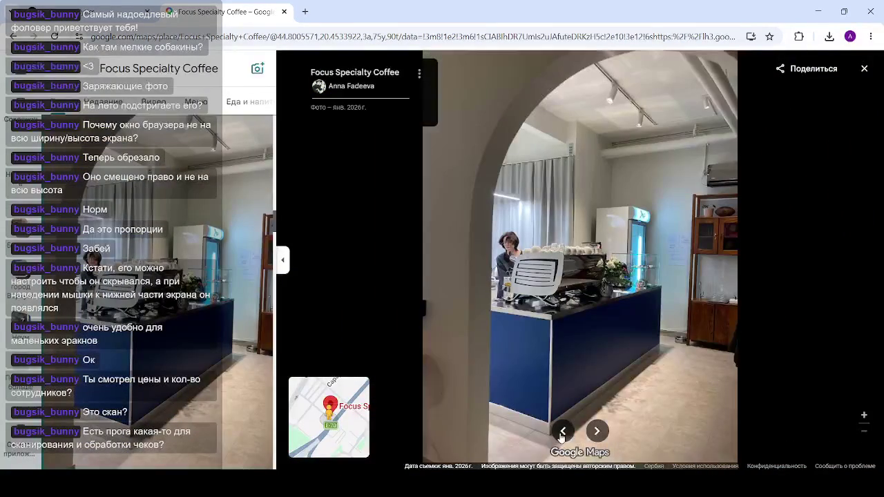
Zoom into the wide interior photo to see the grinder, then finish on the archway counter photo
scroll(546, 296, "up", 5)
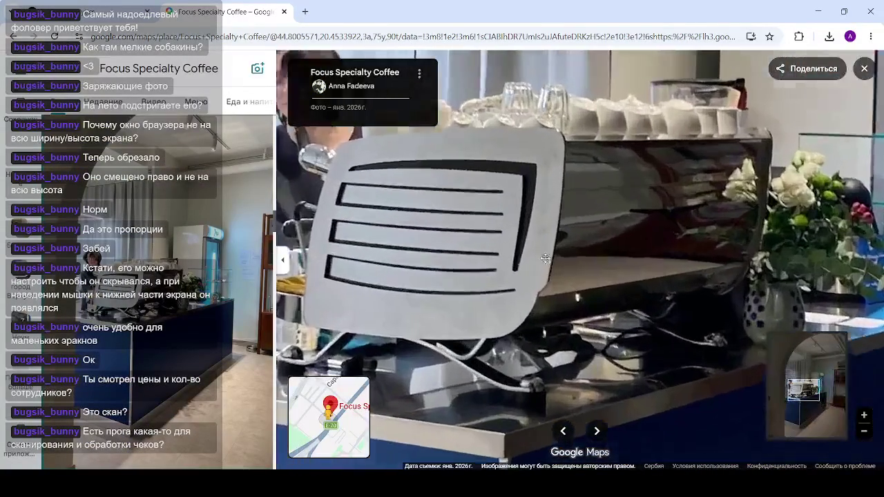
scroll(546, 257, "up", 2)
left_click(563, 432)
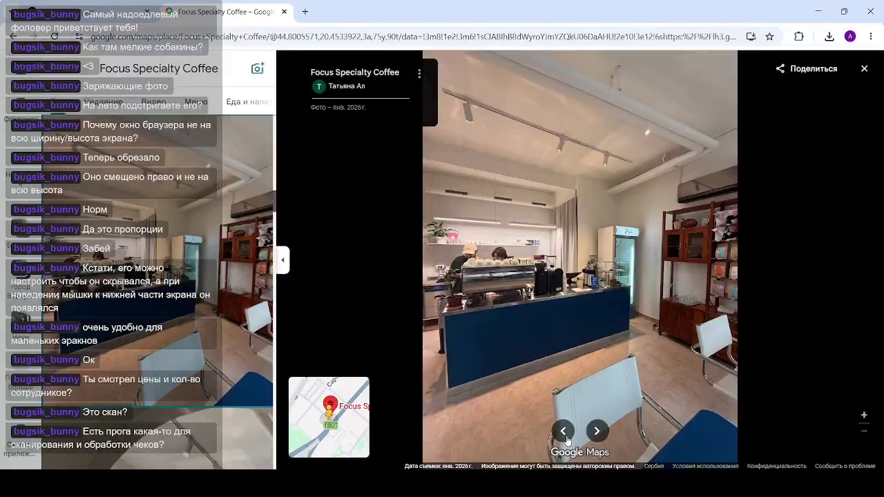
left_click(563, 432)
left_click(595, 431)
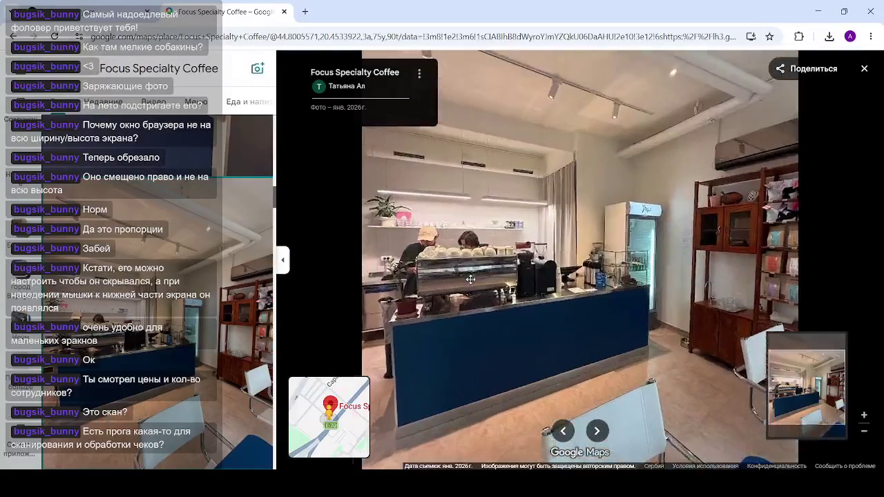
scroll(472, 279, "up", 5)
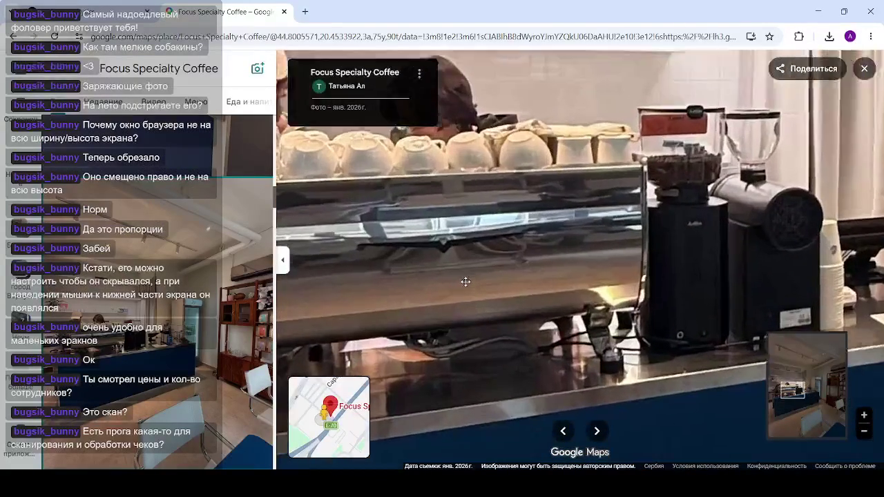
scroll(537, 294, "up", 3)
left_click_drag(537, 294, 493, 296)
scroll(493, 296, "down", 1)
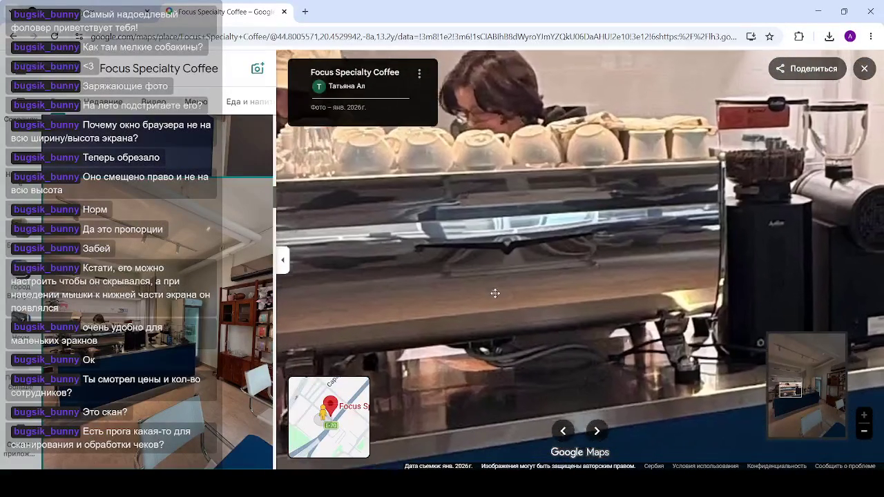
scroll(495, 292, "down", 3)
scroll(655, 259, "up", 3)
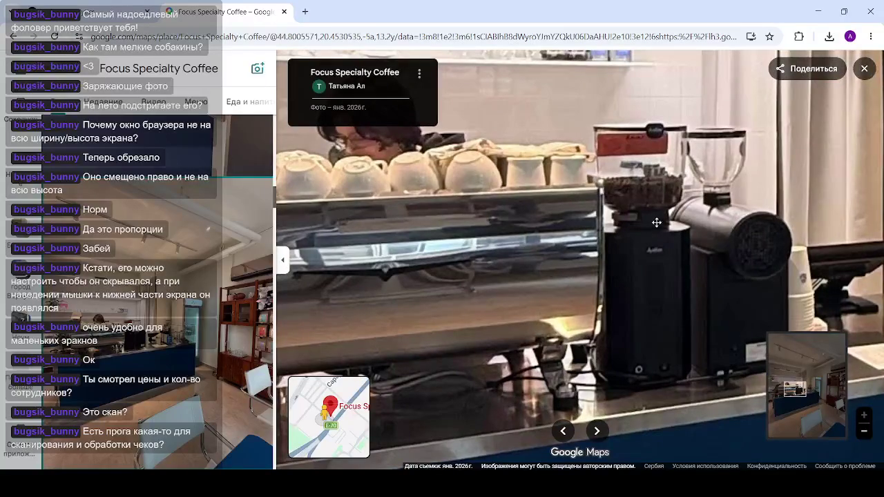
scroll(648, 272, "down", 3)
left_click(596, 431)
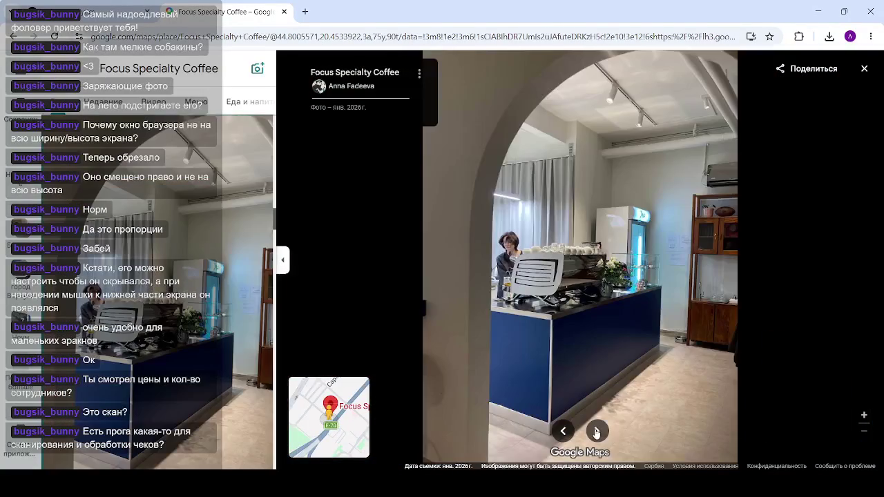
Page through the Batch Brew photo, latte video and the following café photos
left_click(596, 432)
left_click(596, 433)
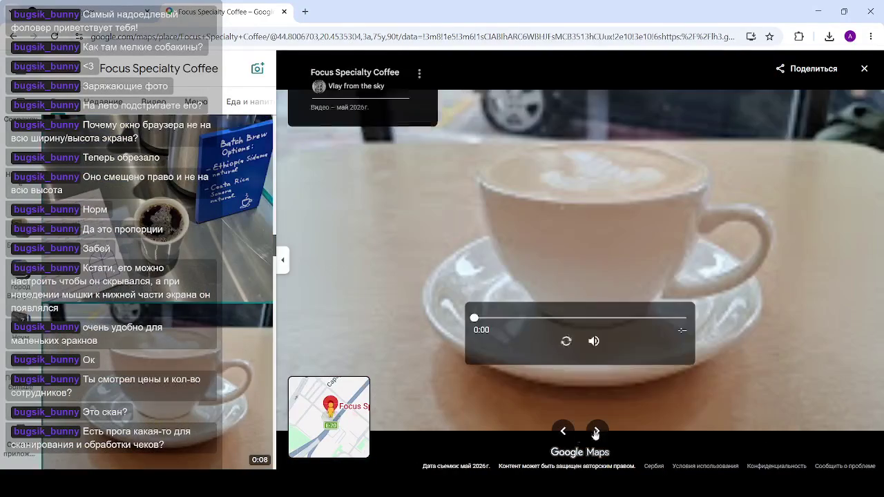
left_click(564, 432)
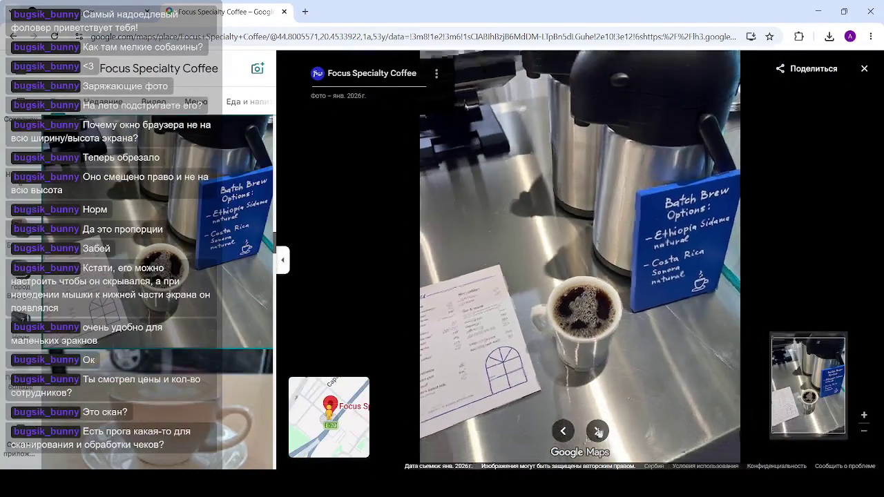
left_click(598, 432)
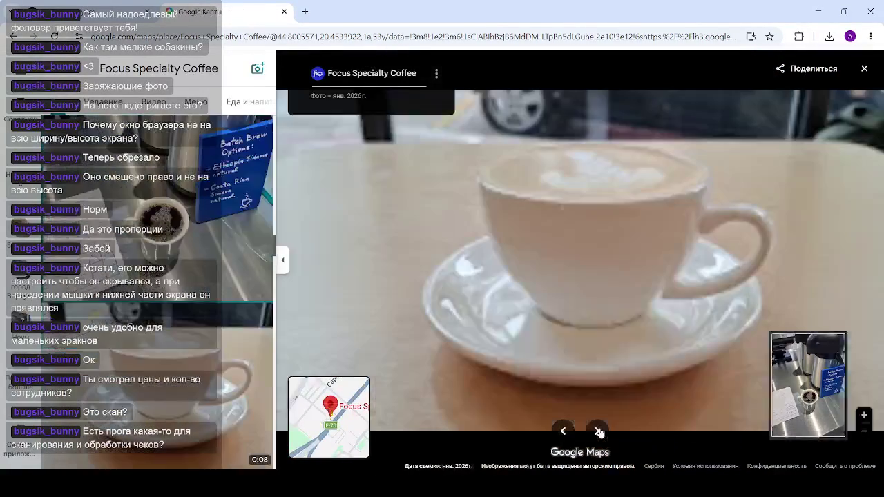
left_click(598, 432)
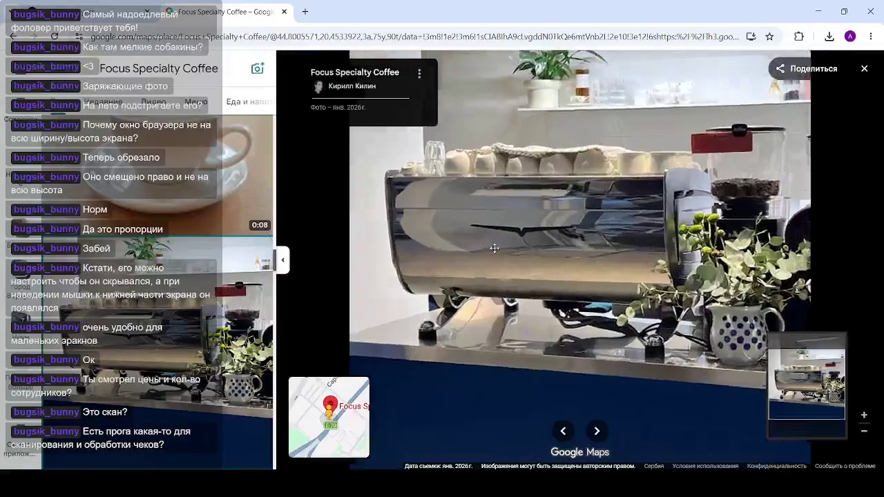
scroll(501, 245, "up", 5)
scroll(505, 245, "down", 5)
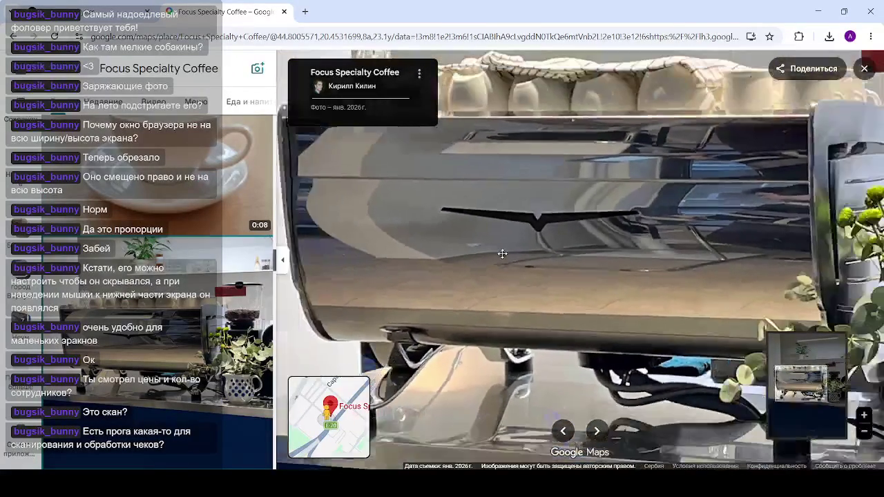
scroll(506, 253, "down", 3)
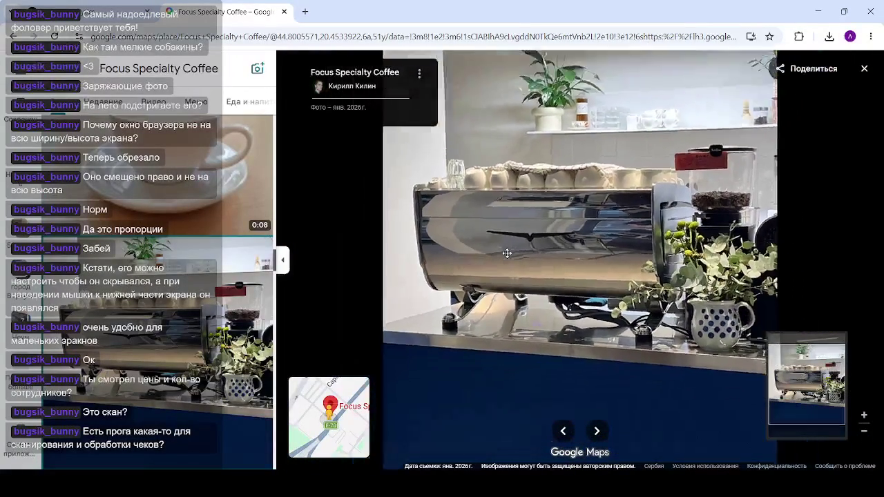
Keep paging forward past the shop-shelves photo, then step back to it
left_click(598, 430)
left_click(598, 431)
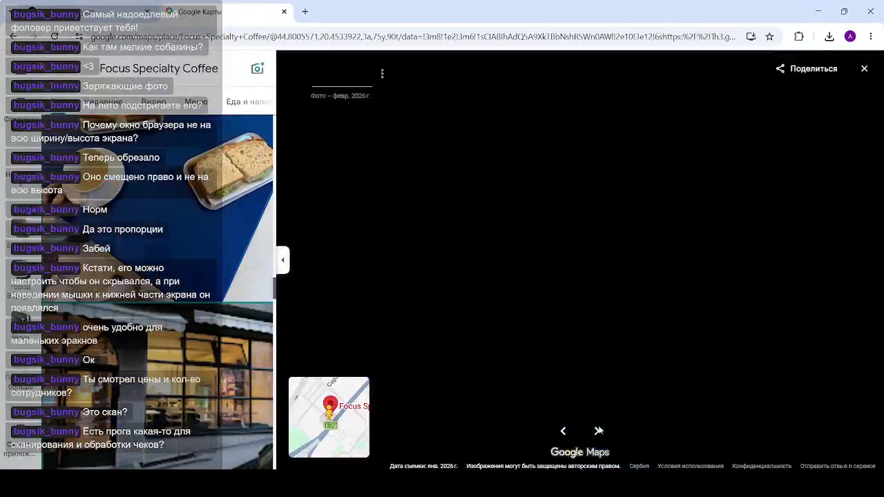
left_click(598, 431)
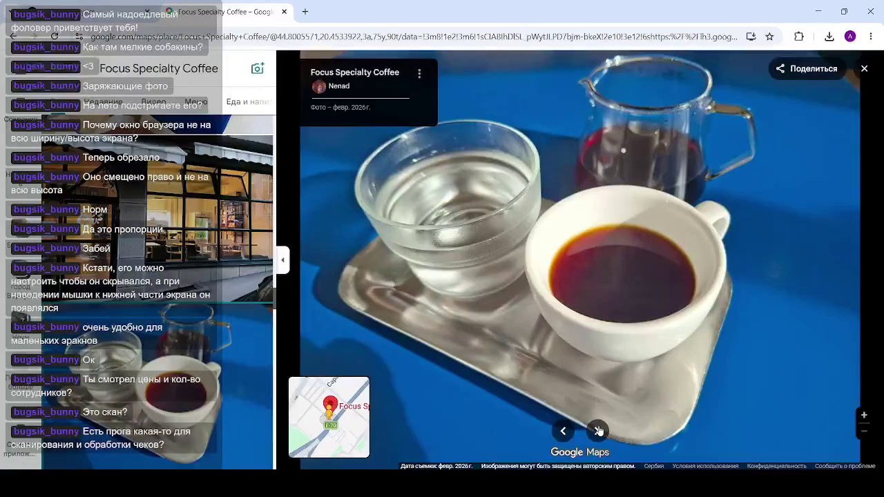
left_click(599, 431)
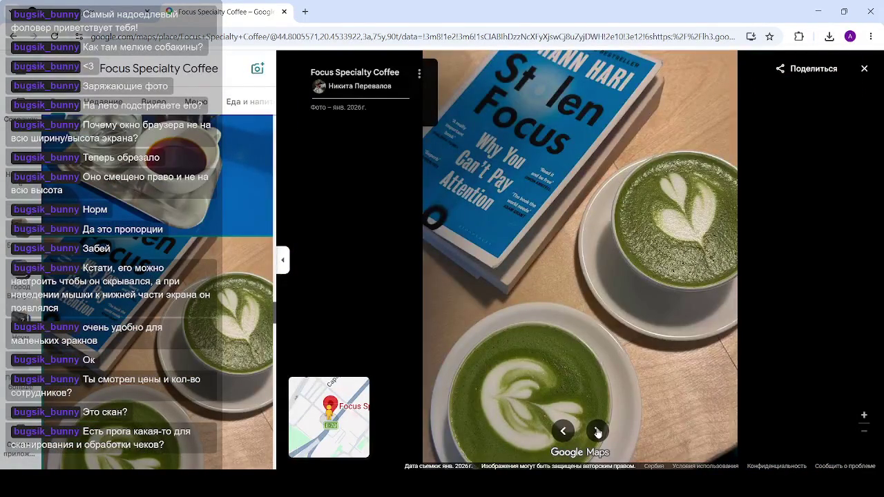
left_click(598, 432)
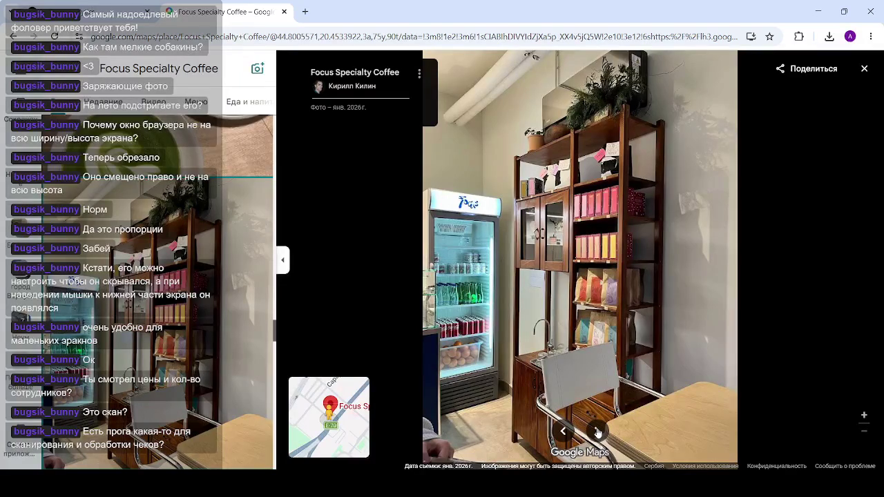
left_click(598, 432)
left_click(598, 432)
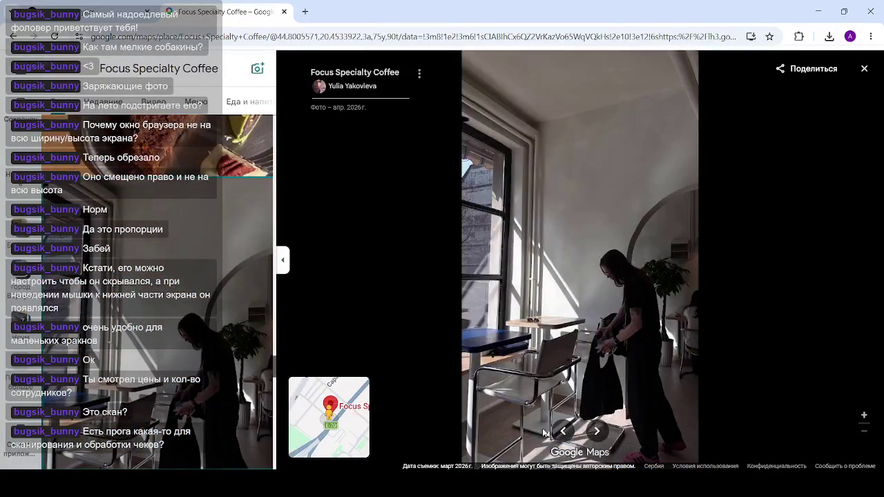
left_click(563, 432)
left_click(563, 432)
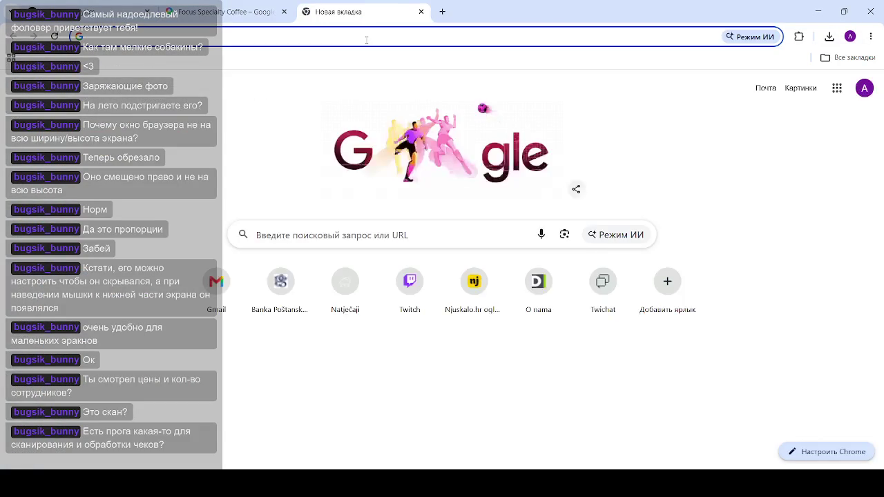
Open the CompanyWall search page and search the register for 'fokus'
type("cokm")
key("BackSpace")
key("BackSpace")
key("BackSpace")
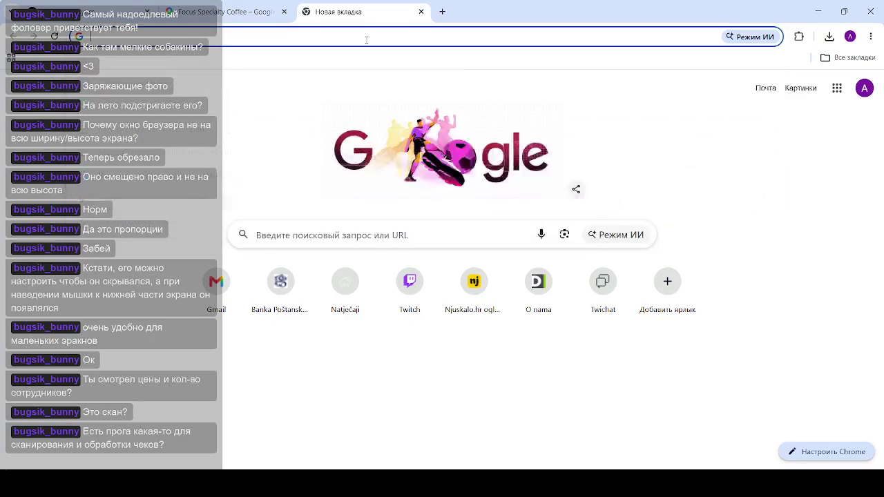
type("com")
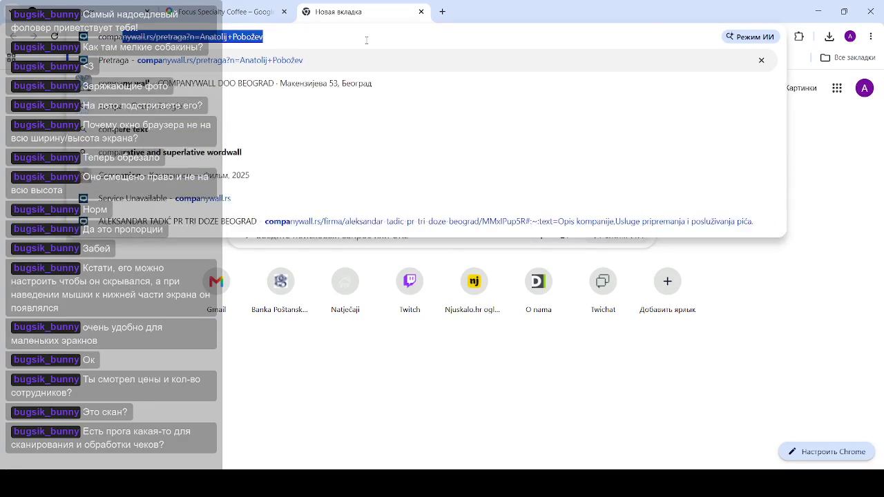
key("Return")
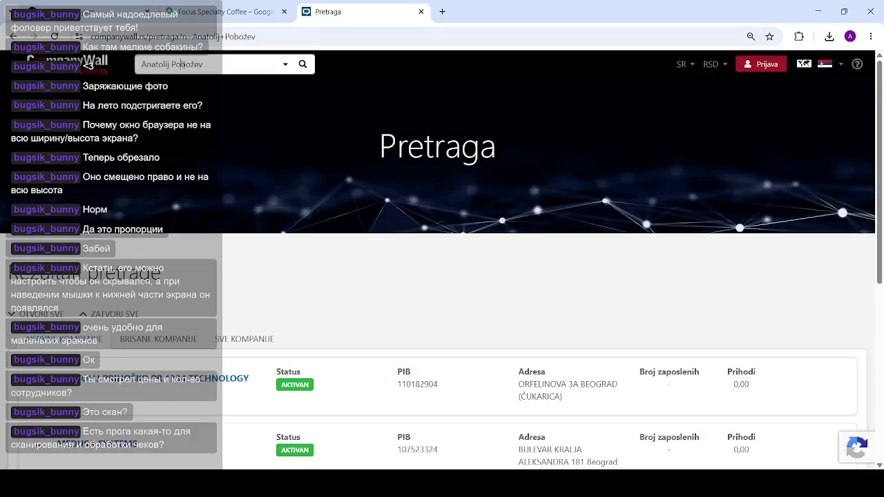
left_click(244, 68)
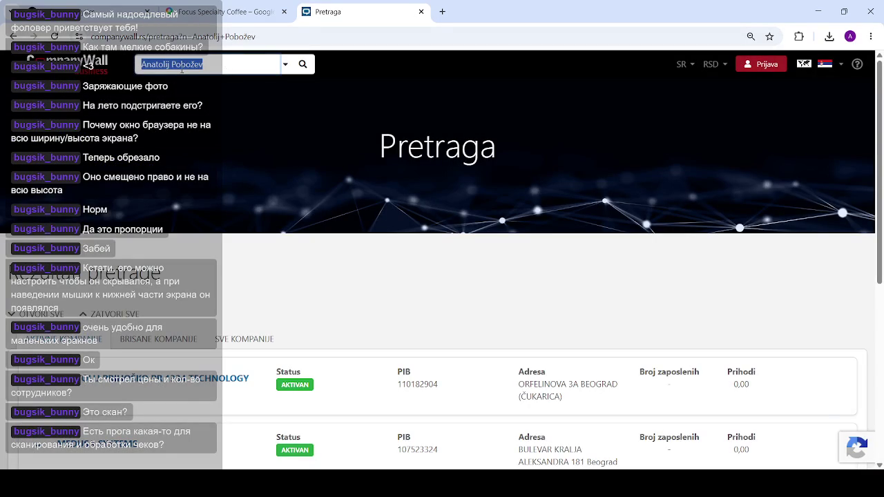
type("fokus")
key("Return")
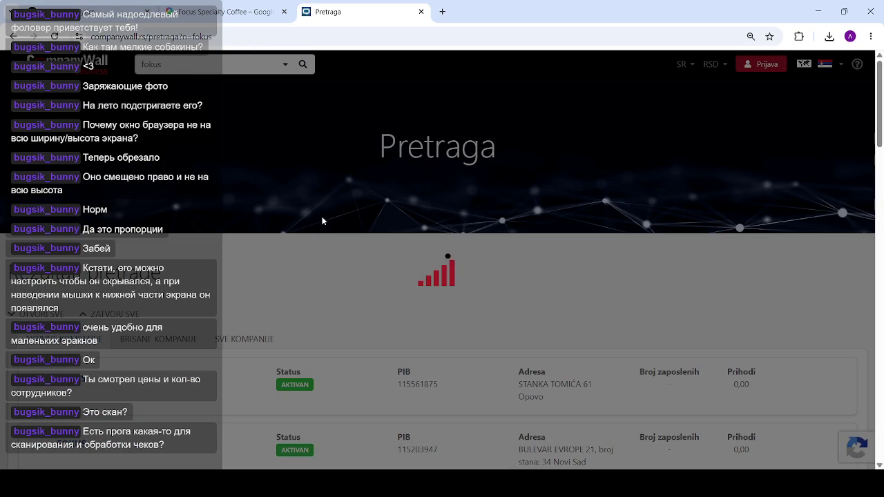
scroll(311, 234, "down", 8)
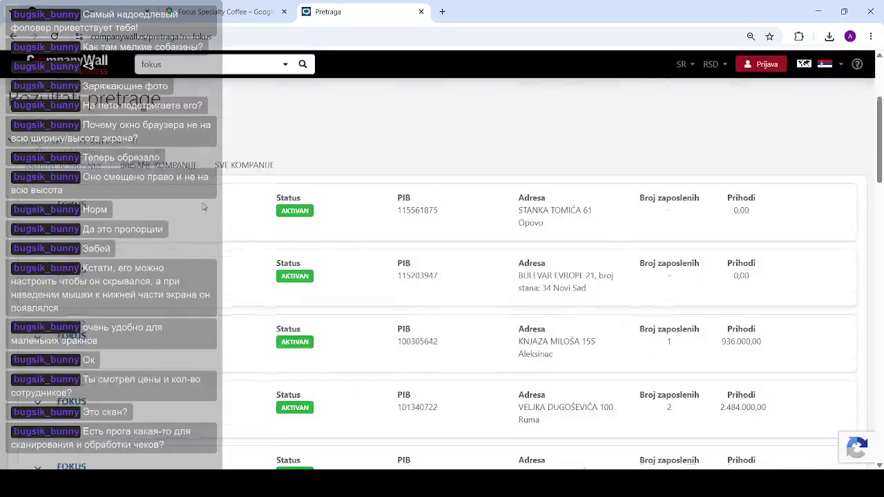
scroll(224, 248, "down", 4)
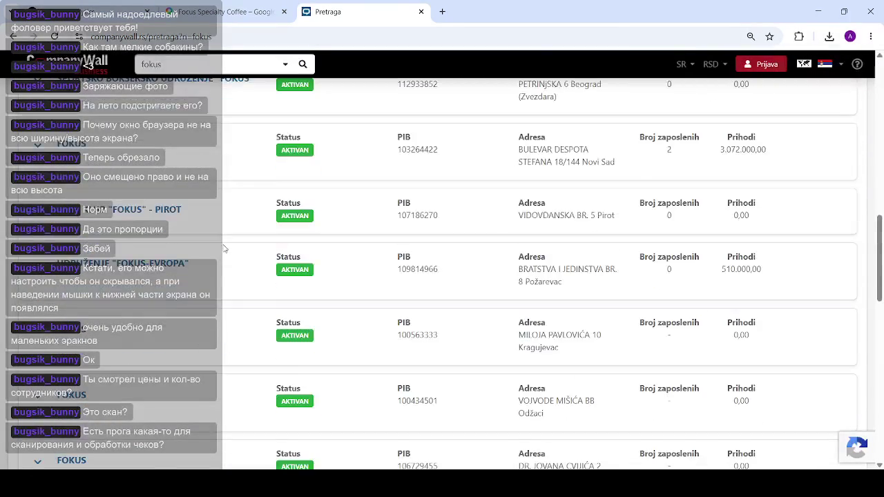
scroll(225, 247, "down", 10)
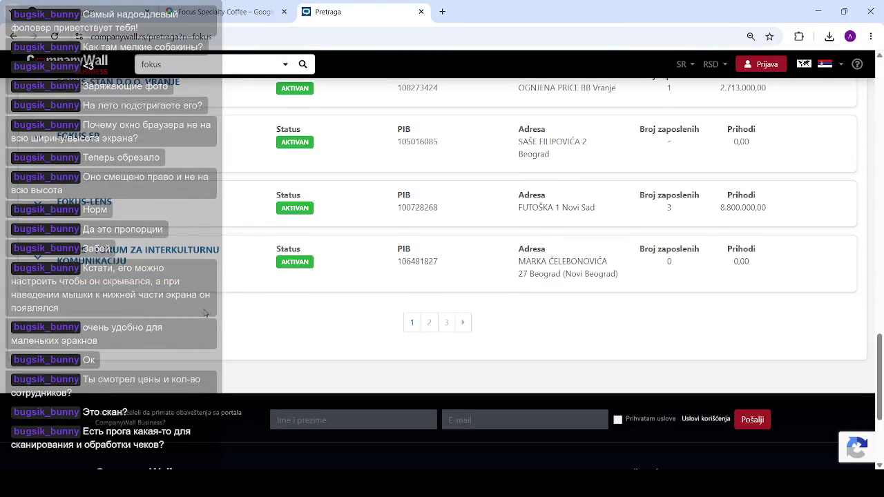
scroll(225, 306, "up", 5)
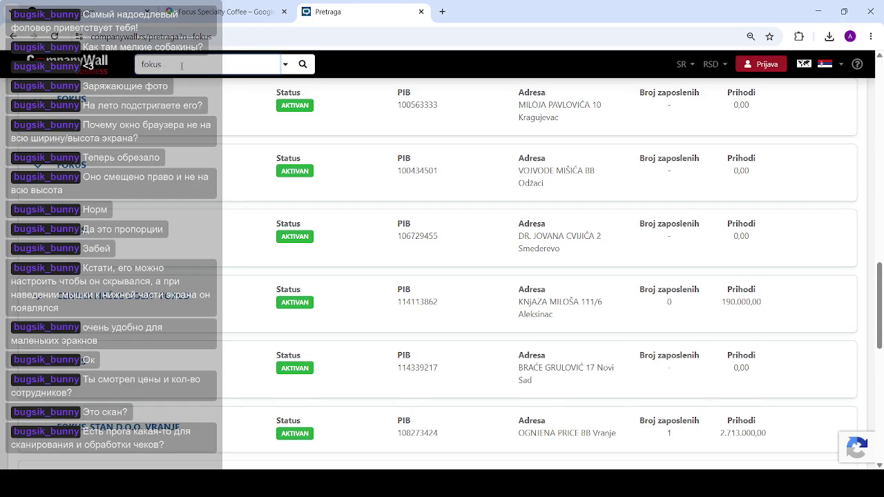
Refine the search to 'fokus coffee' and scroll through the matching companies
type("ee")
key("Return")
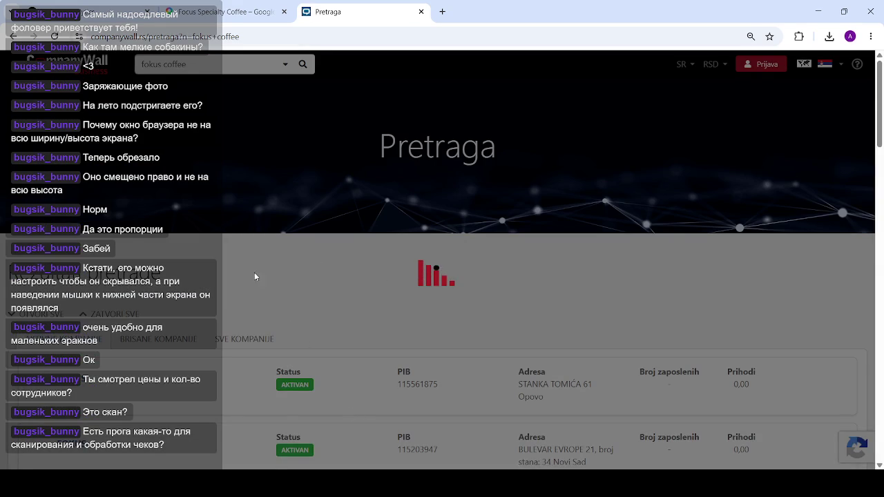
scroll(184, 285, "down", 10)
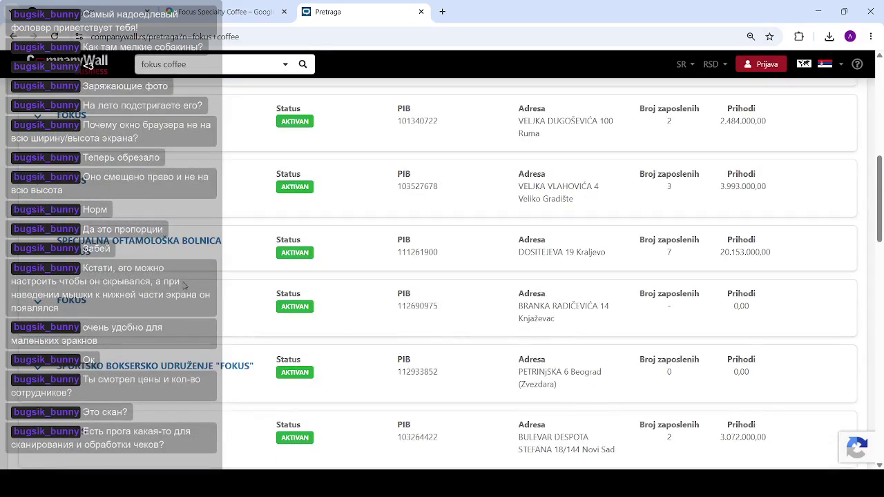
scroll(181, 293, "down", 5)
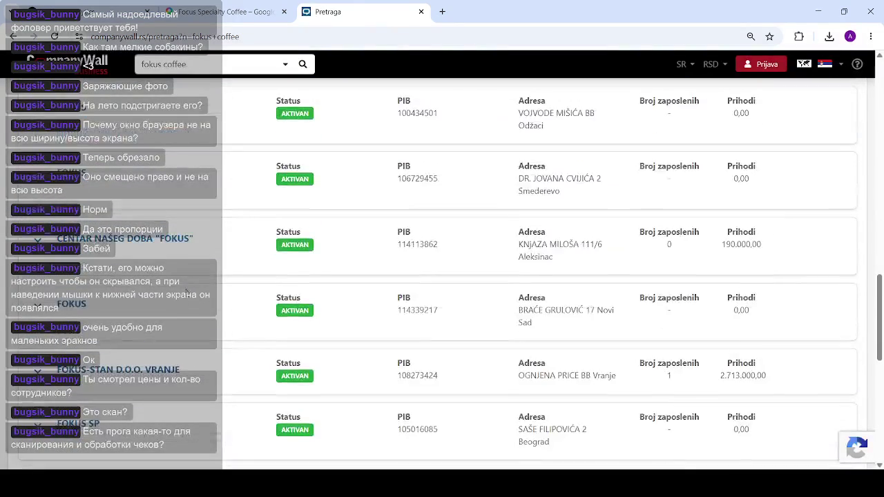
scroll(188, 294, "down", 3)
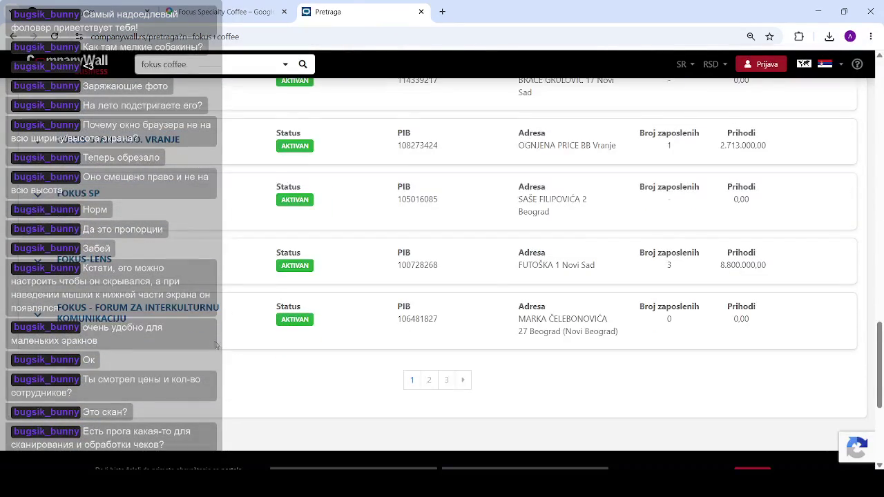
scroll(219, 346, "up", 4)
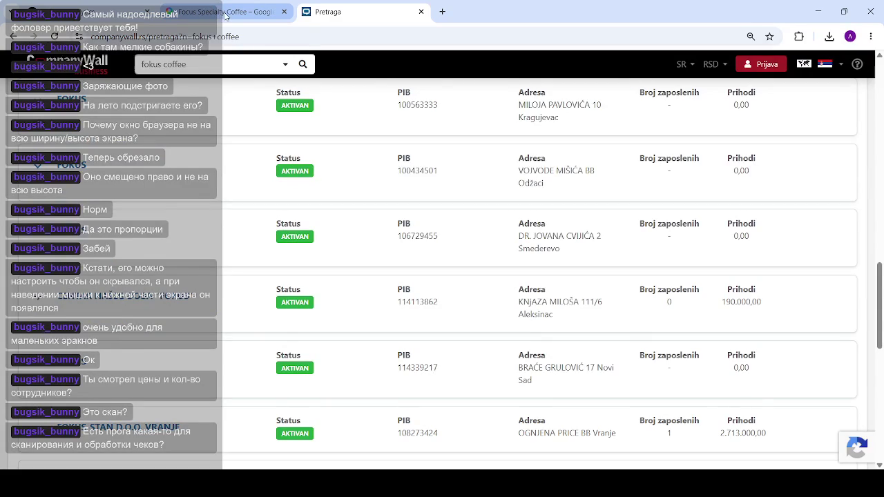
scroll(153, 57, "up", 10)
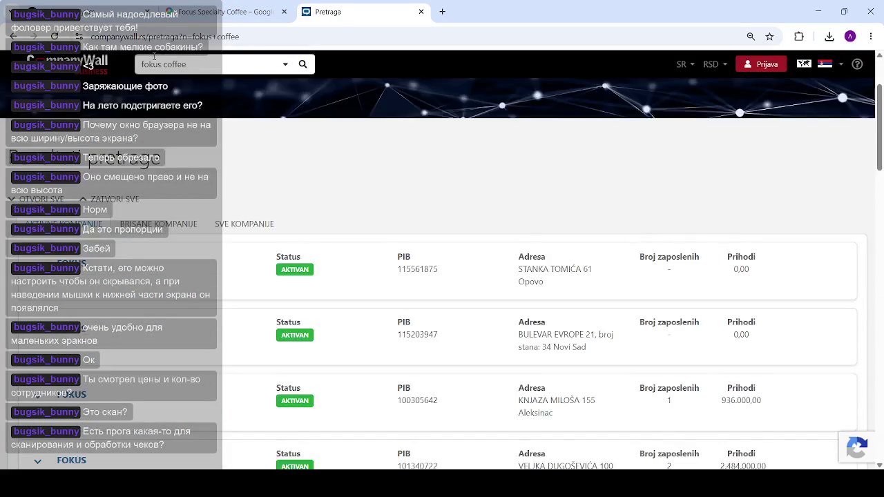
Correct the search to 'focus coffee' and open the FOCUS COFFEE company page
left_click(154, 64)
key("BackSpace")
type("c")
key("Return")
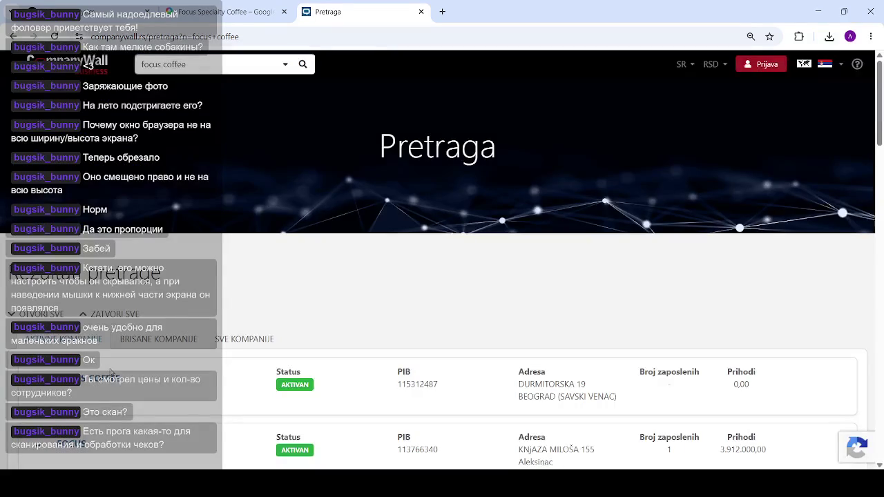
left_click(100, 379)
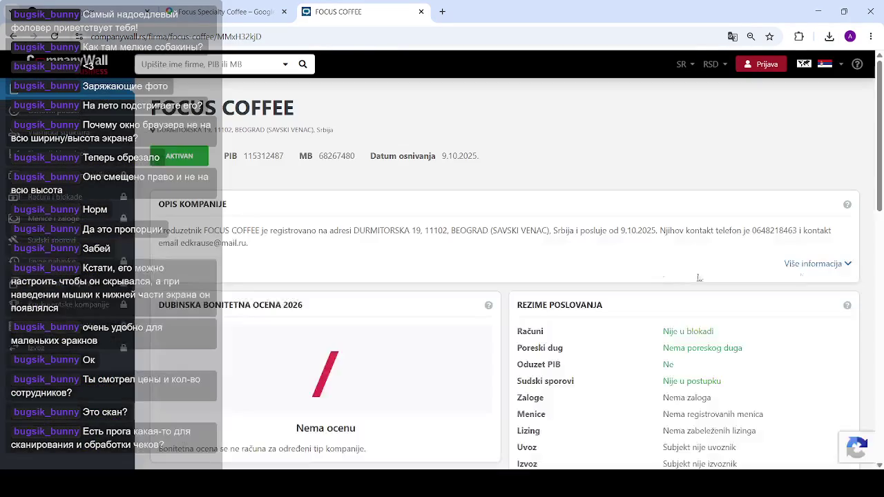
Expand the description and select the activity line '5630 - Usluge pripremanja i posluživanja pića'
left_click(838, 264)
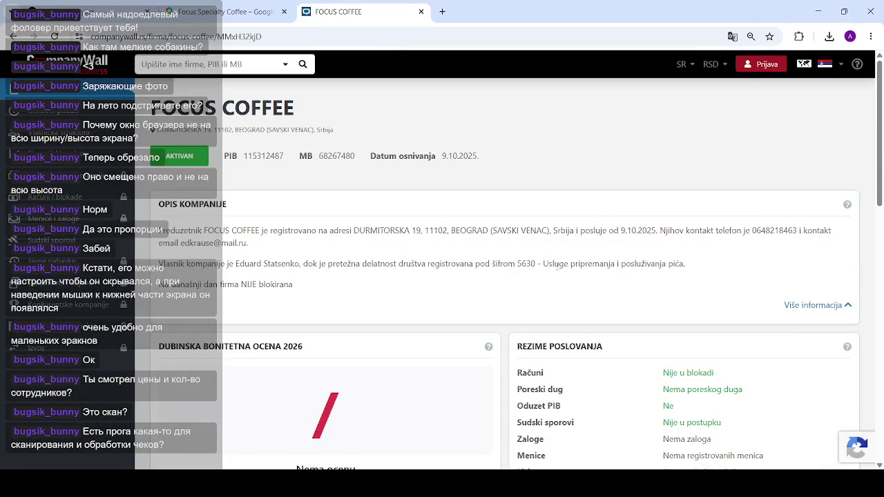
left_click_drag(548, 264, 695, 268)
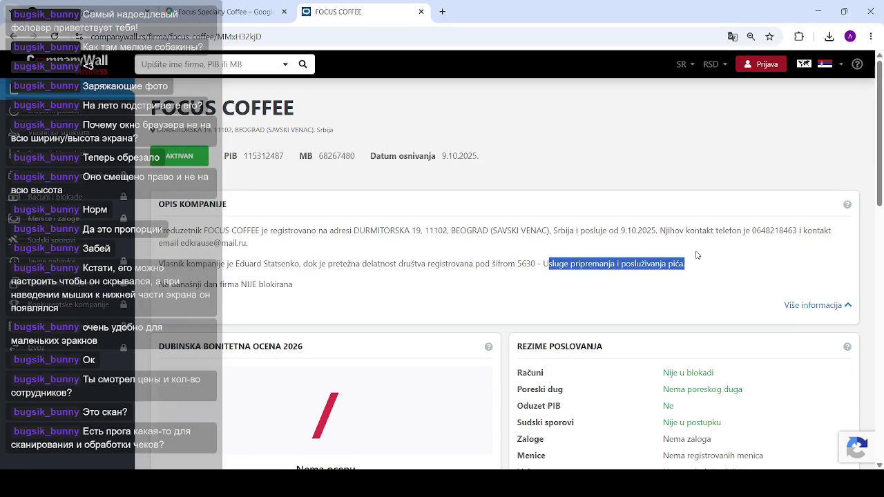
left_click(603, 278)
left_click_drag(697, 270, 454, 264)
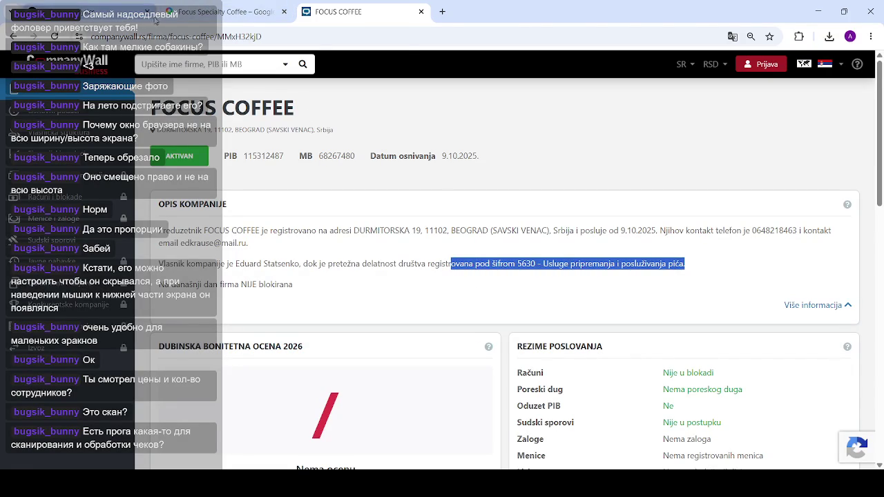
left_click(210, 12)
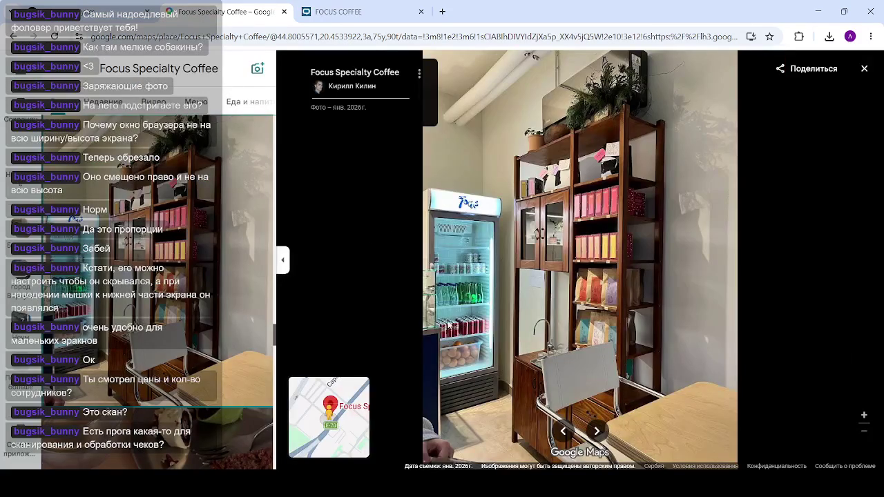
Zoom the menu photo, collapse the side panel and close the photo viewer
scroll(491, 288, "up", 3)
scroll(366, 225, "down", 5)
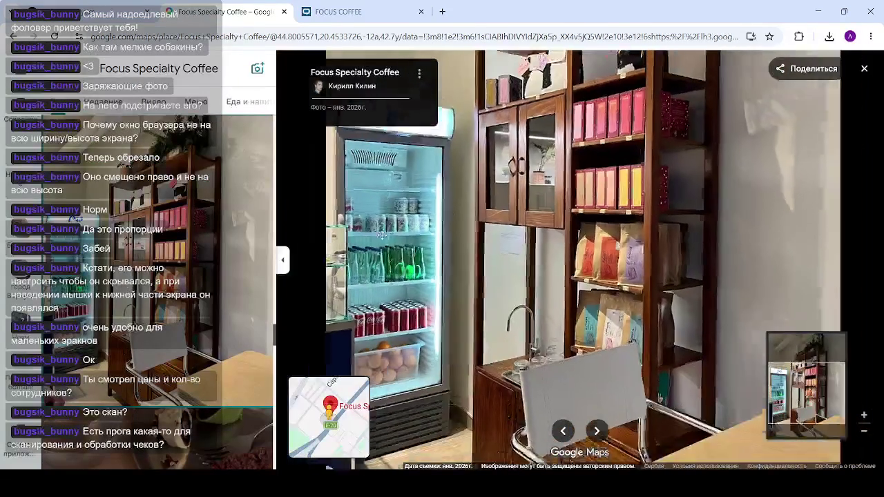
left_click(285, 261)
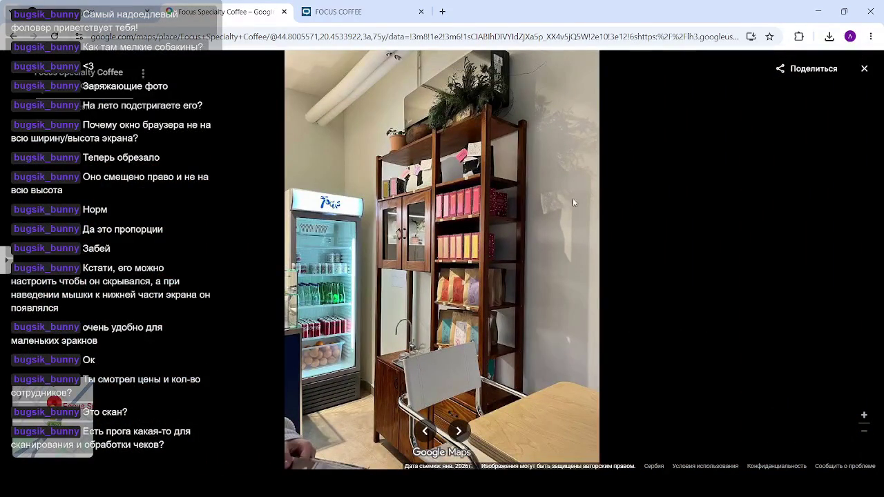
left_click(864, 68)
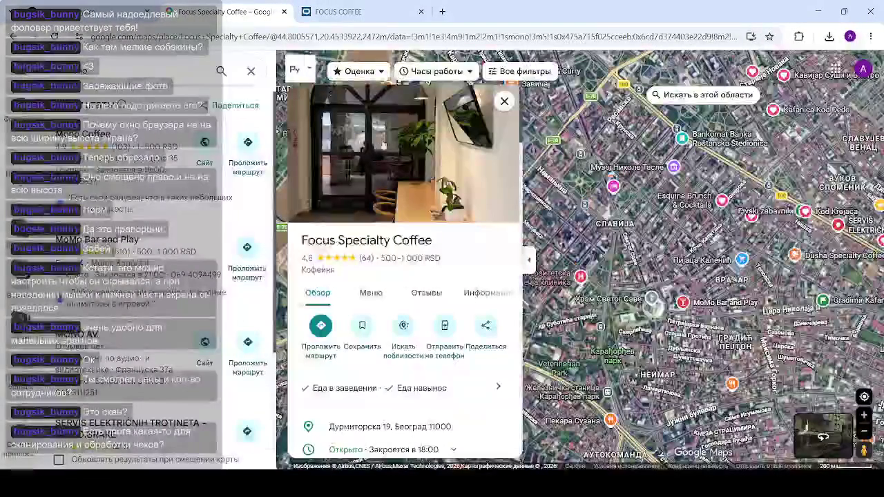
Reopen the café photos to view the coffee video, interior and pastry display, then return to CompanyWall
left_click(383, 143)
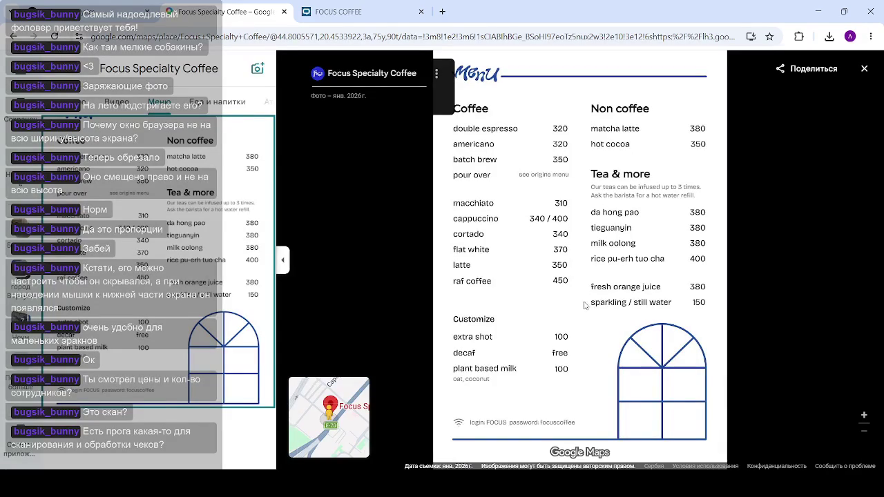
left_click(117, 102)
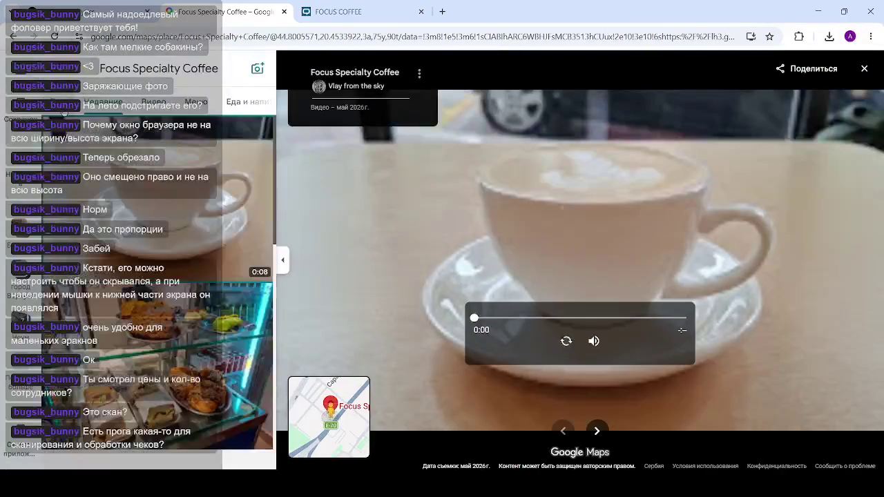
left_click(113, 146)
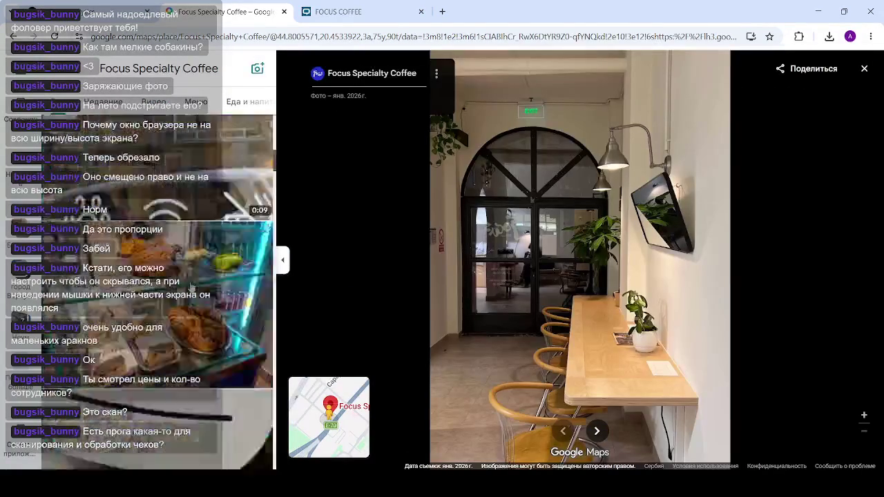
left_click(192, 229)
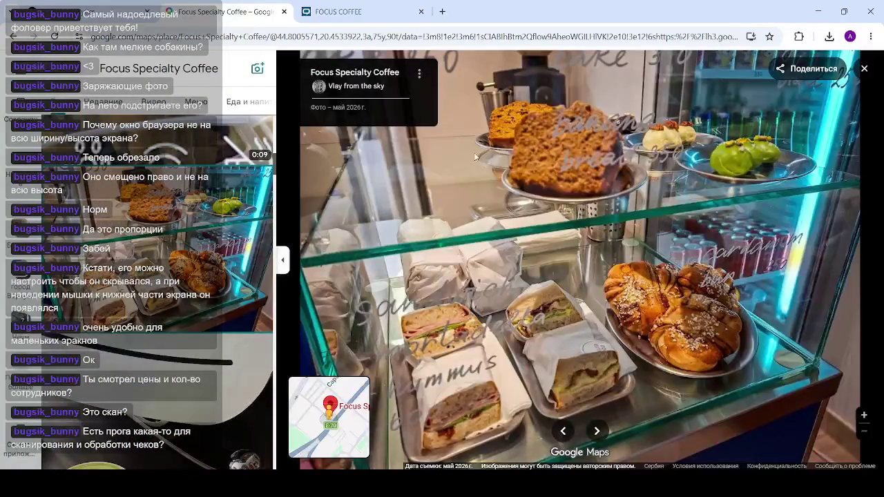
left_click(339, 11)
scroll(690, 217, "down", 3)
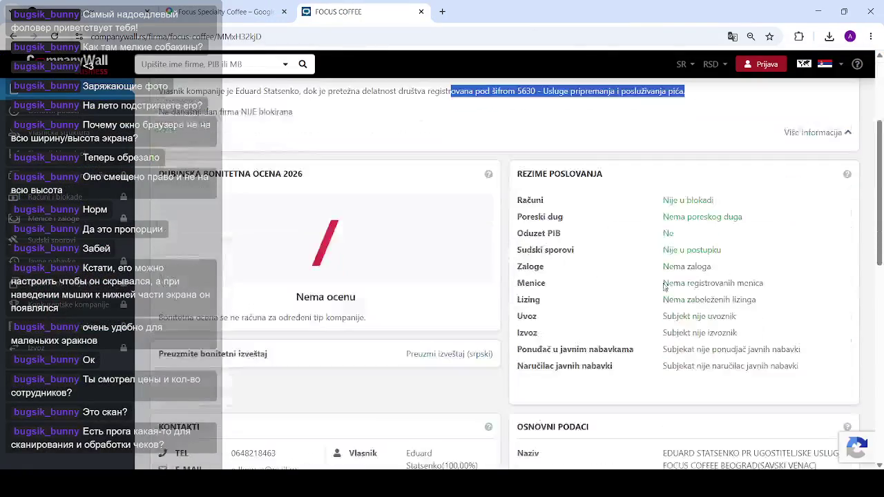
Paste the activity text '5630 - Usluge pripremanja i posluživanja pića' into a new tab's address bar
scroll(691, 218, "up", 3)
left_click(475, 261)
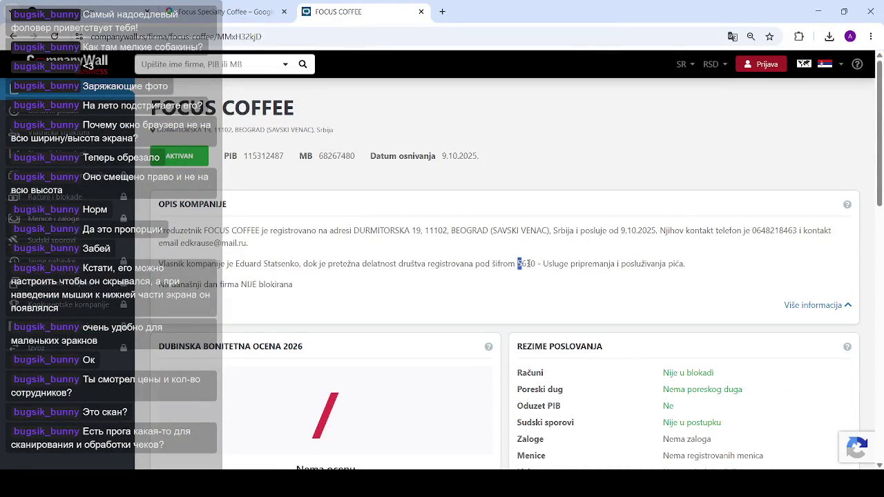
left_click_drag(527, 263, 698, 265)
key("ctrl+c")
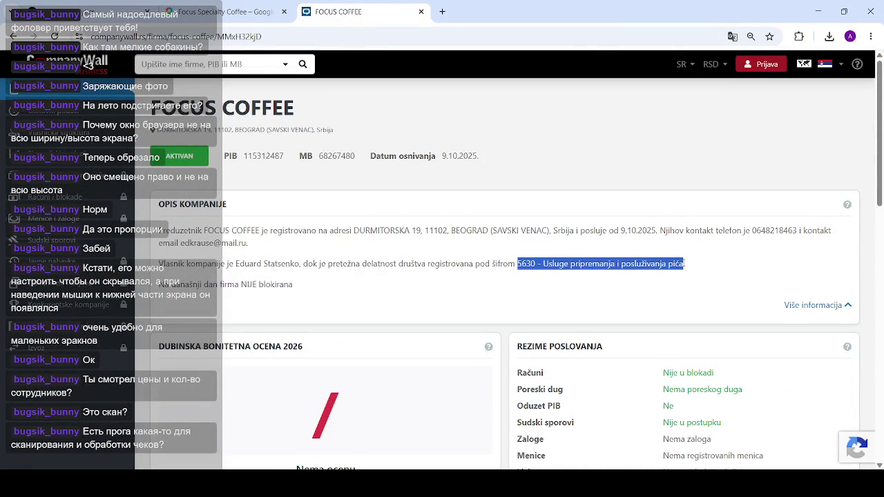
left_click(442, 11)
key("ctrl+v")
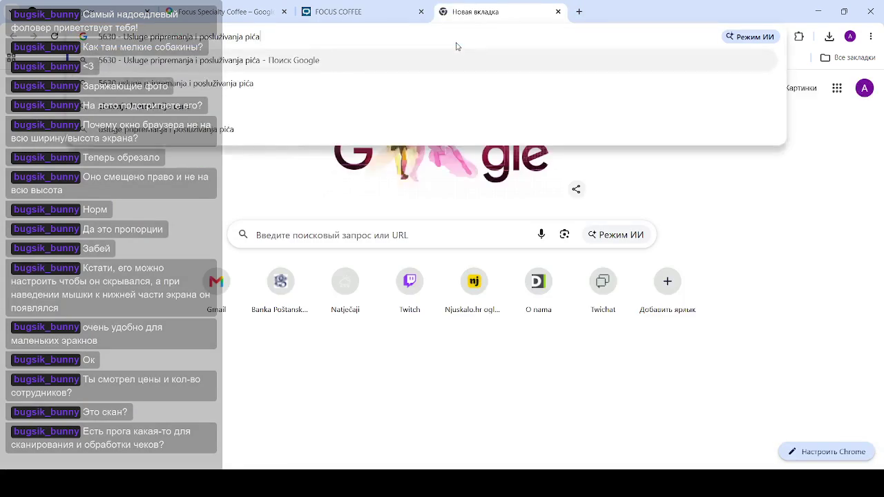
Search the 5630 activity, open the Direkta and Uredba o klasifikaciji delatnosti results, and browse the Uredba page
key("Return")
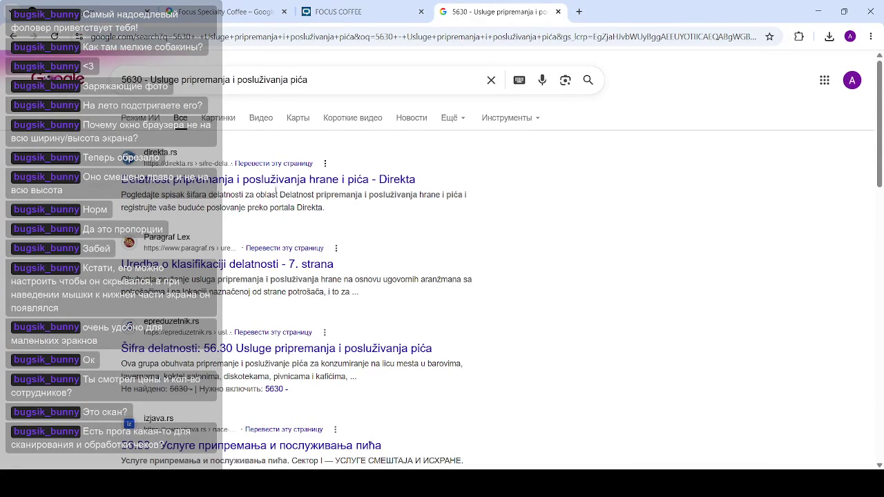
middle_click(313, 184)
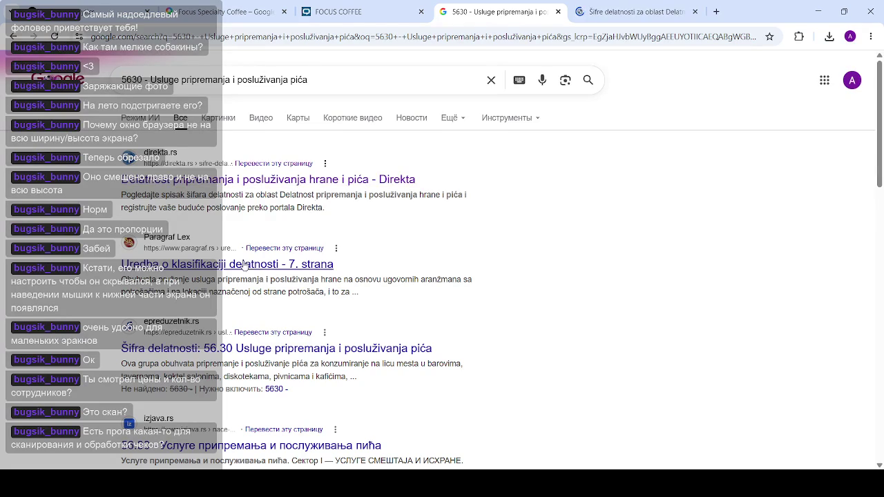
middle_click(290, 280)
left_click(690, 12)
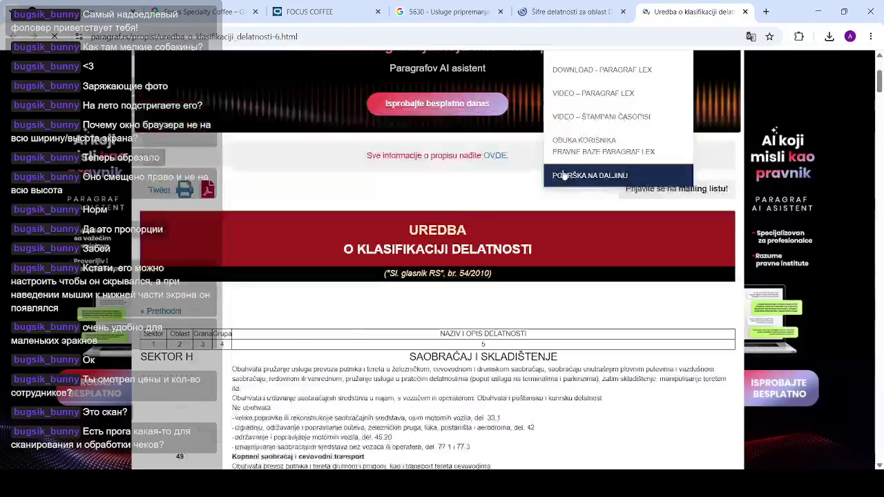
scroll(487, 196, "down", 5)
scroll(487, 196, "down", 15)
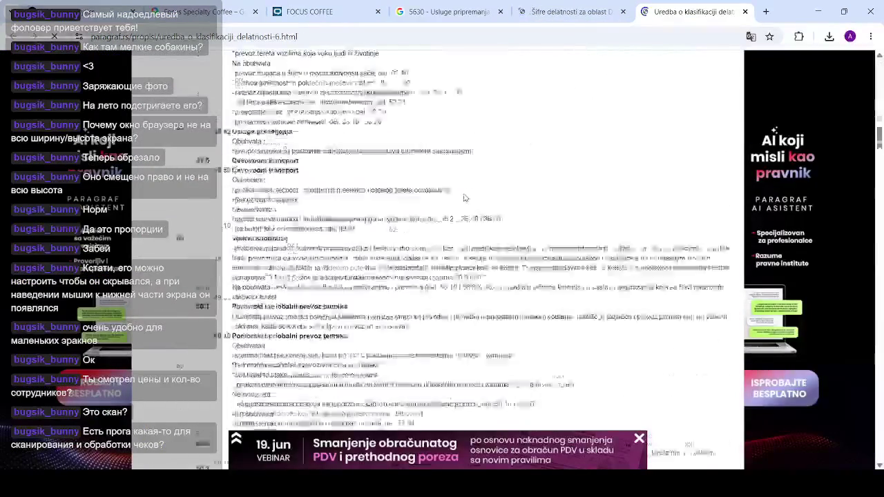